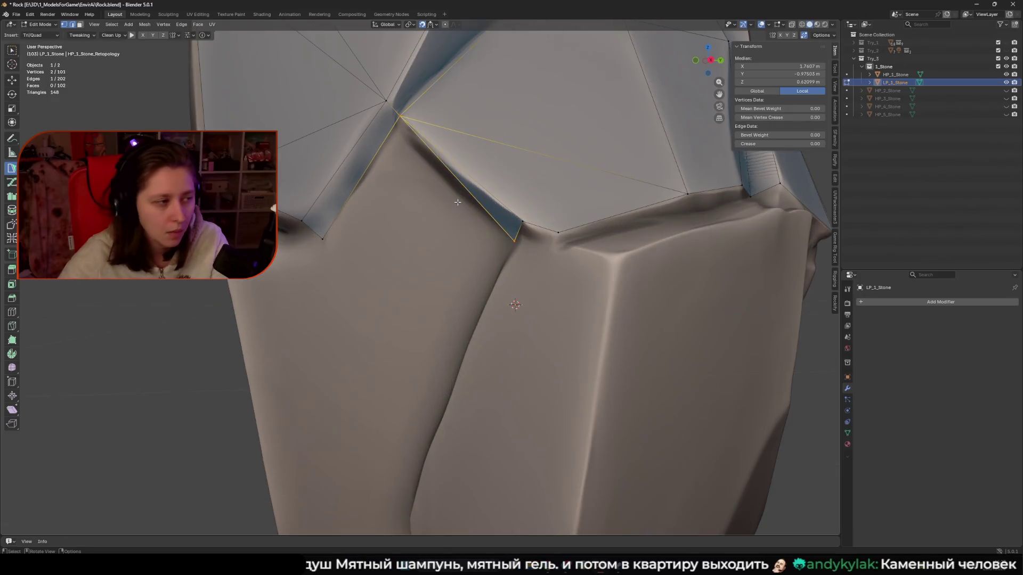
Delete the thin sliver face at the crack and the thin strip face beneath it.
left_click(460, 224, "shift")
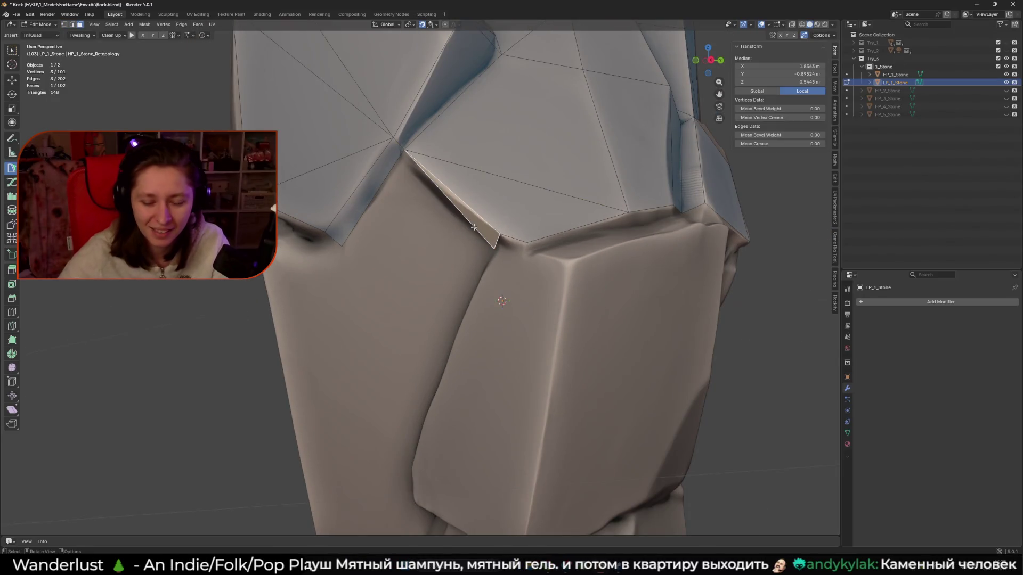
key("x")
left_click(458, 245)
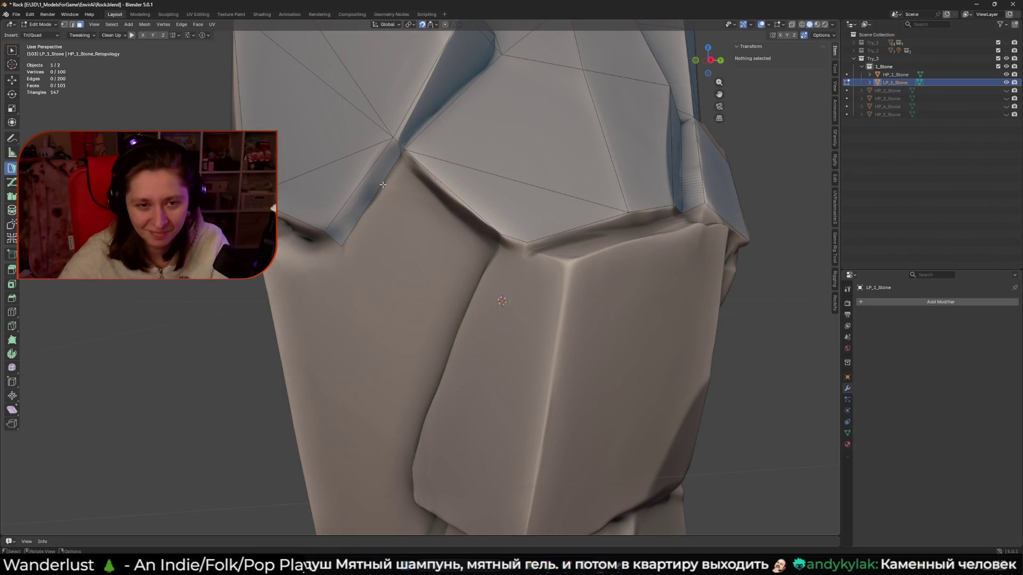
left_click(381, 182)
key("x")
left_click(370, 172)
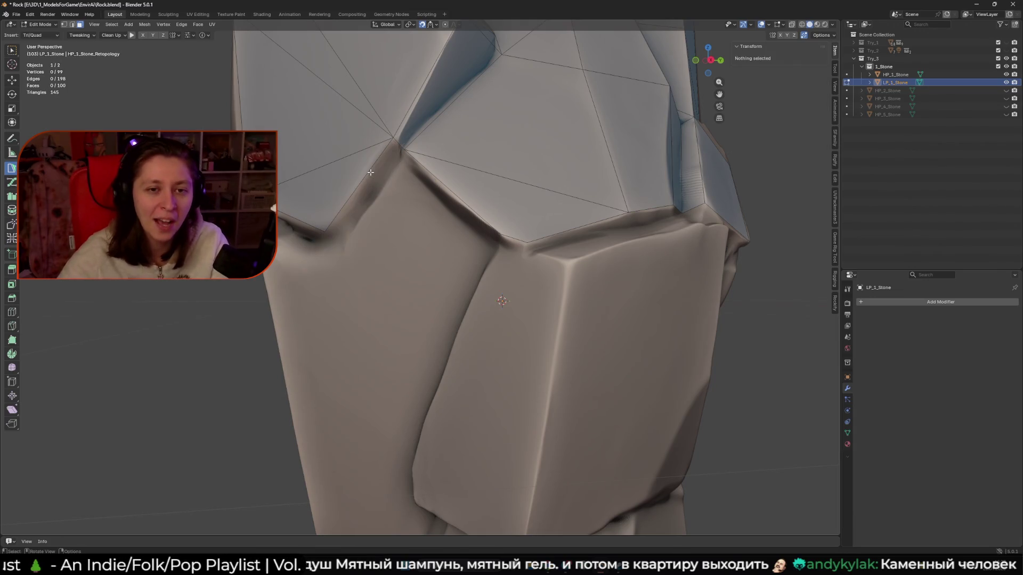
Snap a vertex onto the crack and build a new face down from the crack edge.
scroll(392, 174, "up", 4)
left_click_drag(433, 223, 439, 227)
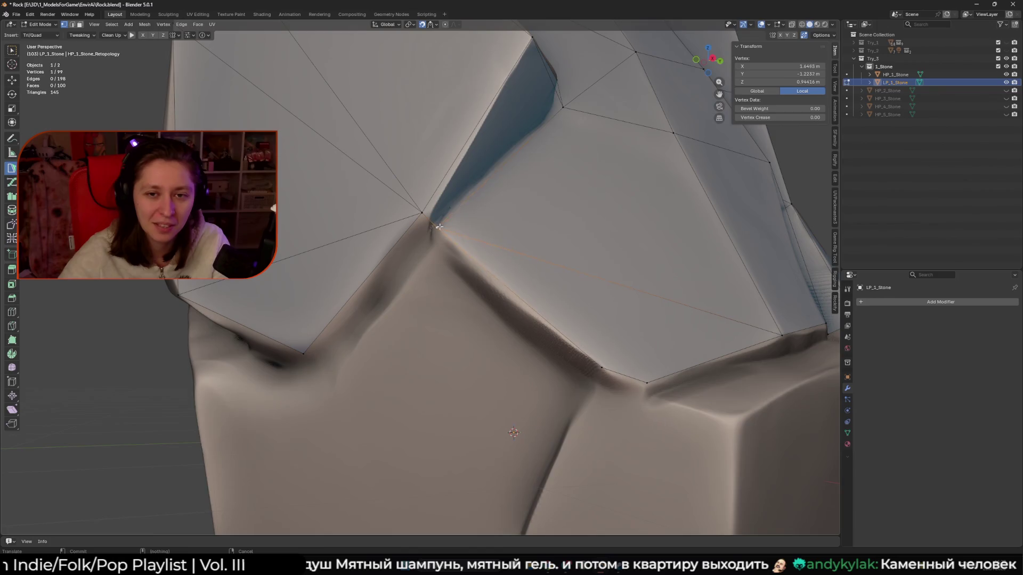
middle_click_drag(436, 225, 461, 207)
left_click(460, 208)
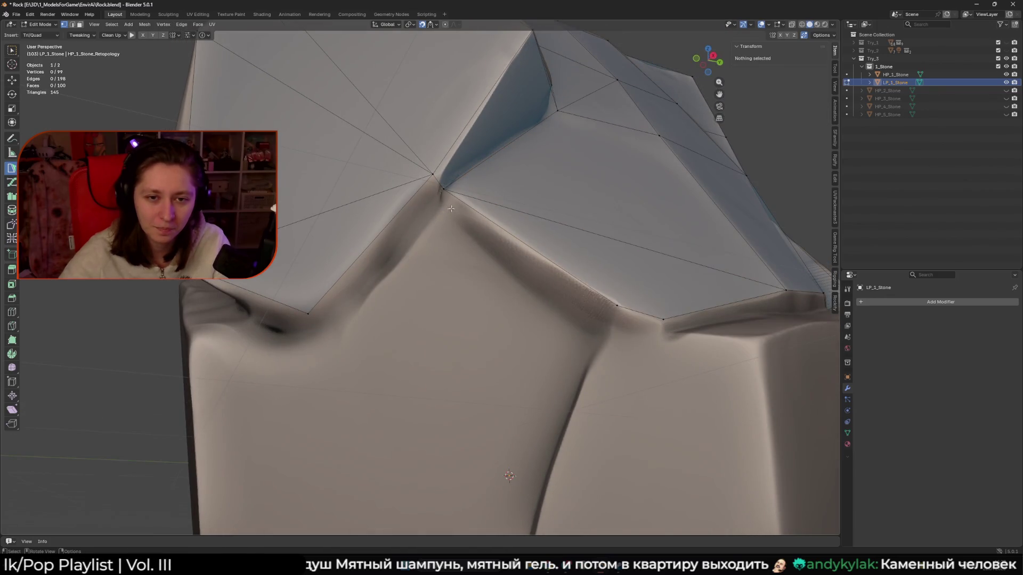
left_click_drag(585, 281, 605, 336, "ctrl")
left_click(460, 223)
mouse_move(459, 223)
middle_mouse_down()
mouse_move(445, 197)
mouse_move(428, 214)
middle_mouse_up()
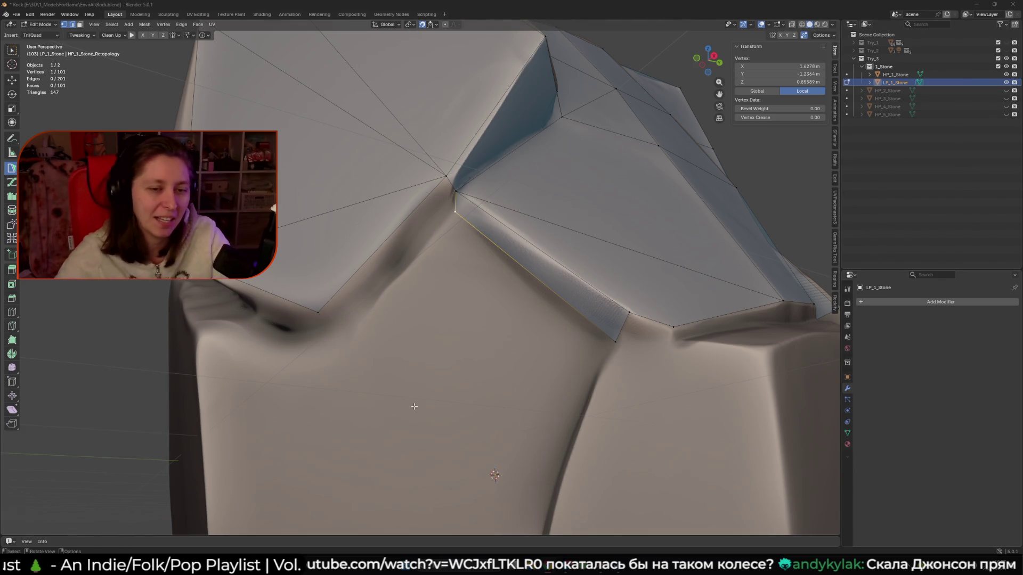
mouse_move(411, 398)
middle_mouse_down()
mouse_move(464, 228)
mouse_move(328, 281)
middle_mouse_up()
left_click(464, 228)
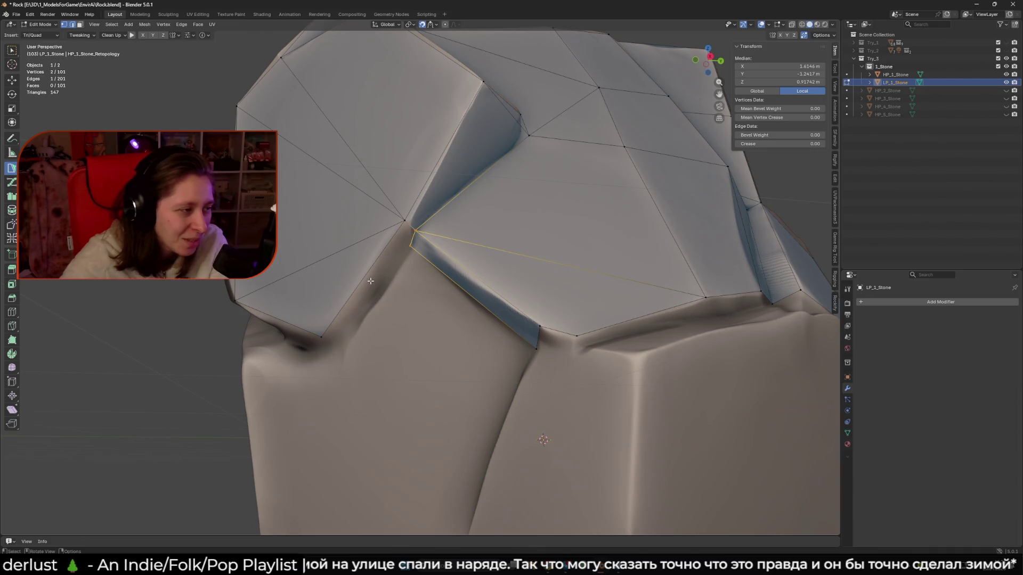
Build a quad from a crack edge down to the lower vertex.
mouse_move(370, 281)
middle_mouse_down()
mouse_move(371, 252)
mouse_move(384, 243)
mouse_move(386, 274)
middle_mouse_up()
left_click(384, 243)
scroll(384, 241, "up", 2)
left_click(384, 242, "shift")
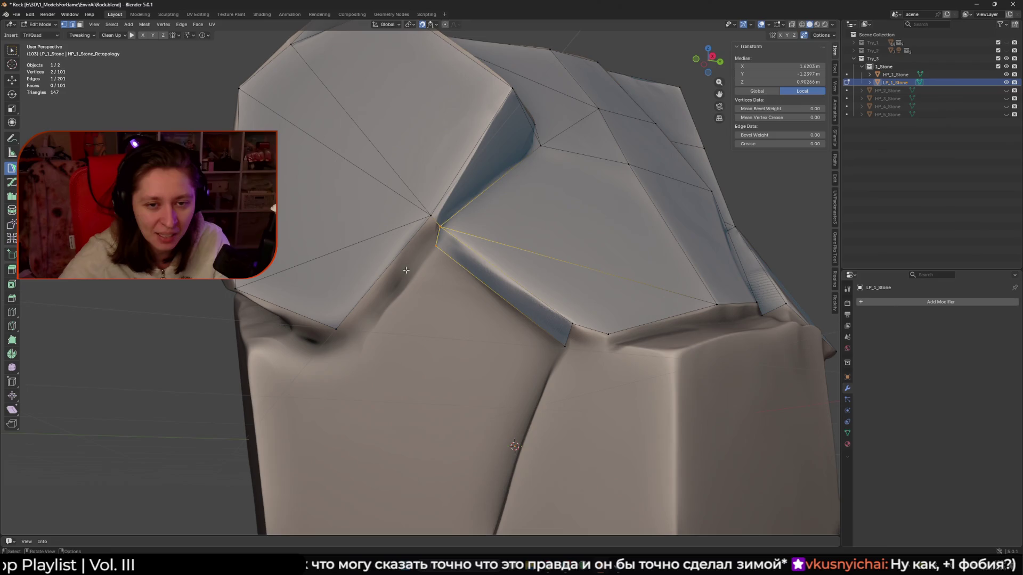
mouse_move(394, 288)
left_mouse_down("ctrl")
mouse_move(352, 330)
mouse_move(335, 328)
left_mouse_up("ctrl")
left_click(335, 328)
mouse_move(335, 328)
middle_mouse_down()
mouse_move(368, 333)
mouse_move(359, 243)
middle_mouse_up()
Snap the corner vertex onto the rock surface and add a small triangle off a crack edge.
left_click(381, 169, "shift")
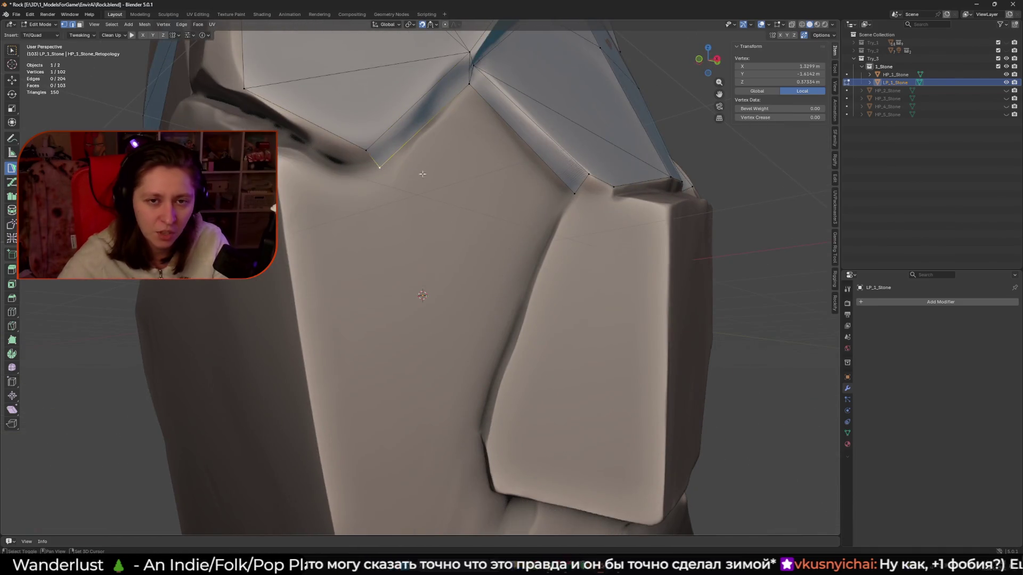
middle_click_drag(416, 172, 406, 279)
middle_click_drag(360, 234, 405, 208)
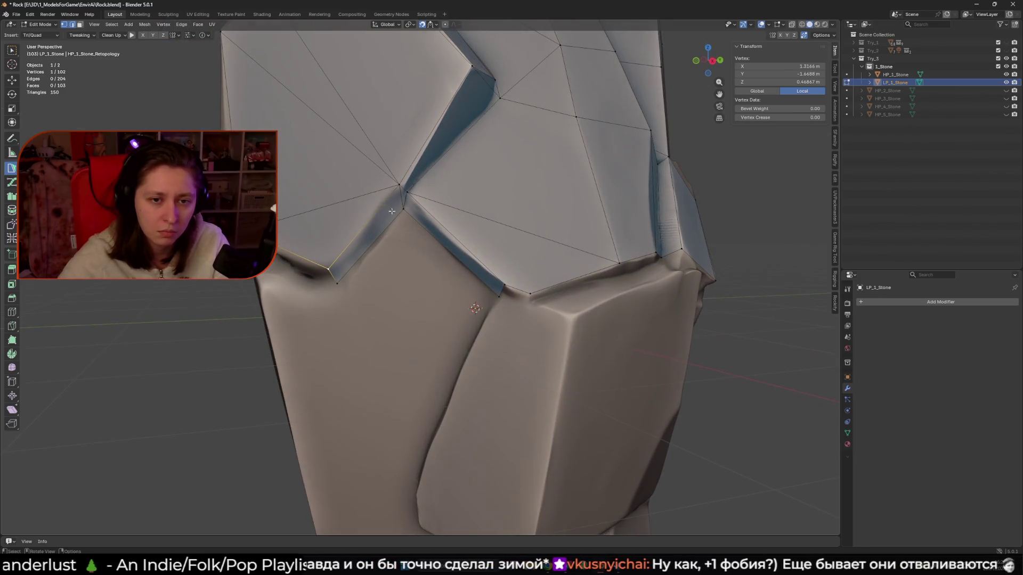
left_click(405, 185)
middle_click_drag(405, 186, 475, 131)
left_click_drag(474, 130, 483, 121)
mouse_move(451, 146)
middle_mouse_down()
mouse_move(384, 176)
mouse_move(498, 169)
mouse_move(443, 214)
mouse_move(405, 188)
mouse_move(431, 263)
mouse_move(416, 226)
mouse_move(383, 240)
mouse_move(396, 222)
middle_mouse_up()
scroll(432, 262, "up", 3)
left_click(421, 260)
left_click(385, 238, "ctrl")
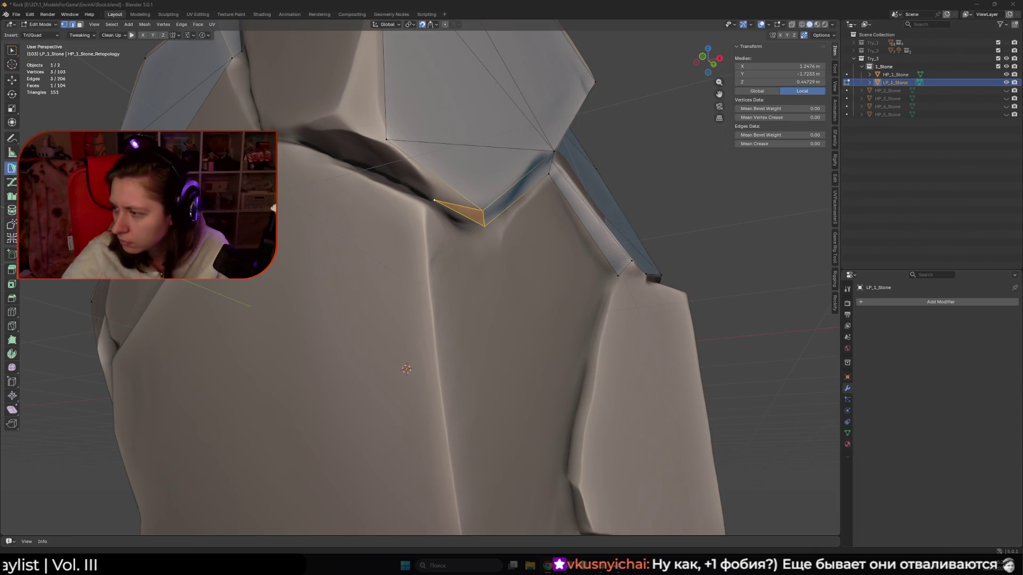
Merge the stray crease vertex into its neighbour and add a quad with its new vertex on the rock.
scroll(570, 303, "down", 5)
scroll(476, 280, "up", 5)
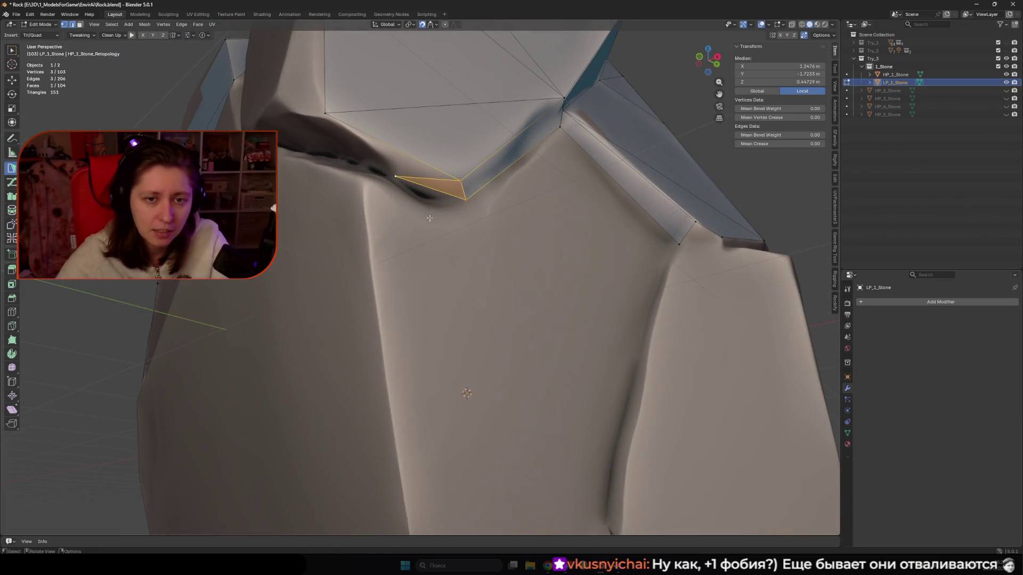
left_click_drag(461, 200, 432, 180)
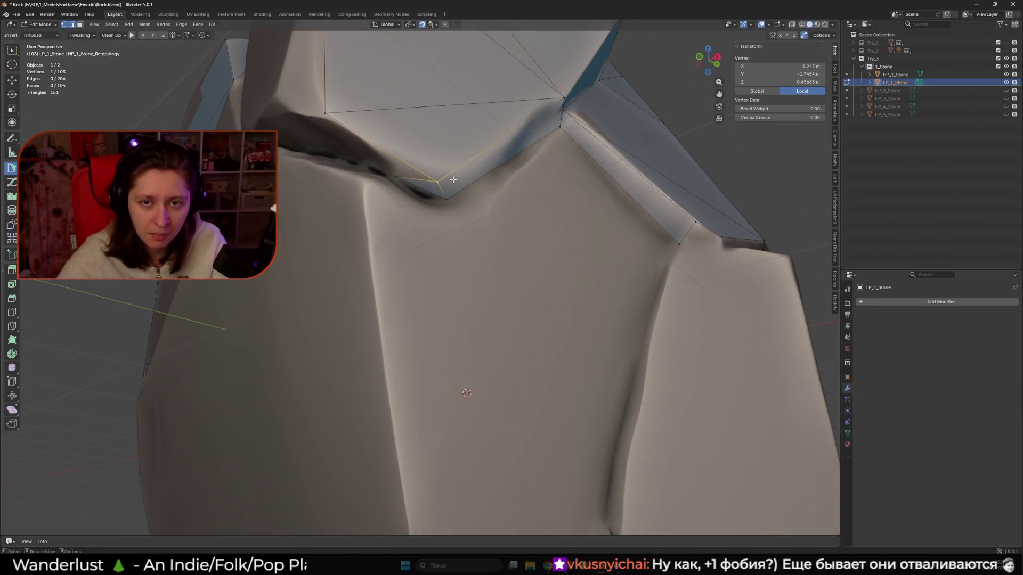
middle_click_drag(453, 180, 420, 224)
mouse_move(421, 224)
left_mouse_down()
mouse_move(391, 216)
mouse_move(433, 234)
left_mouse_up()
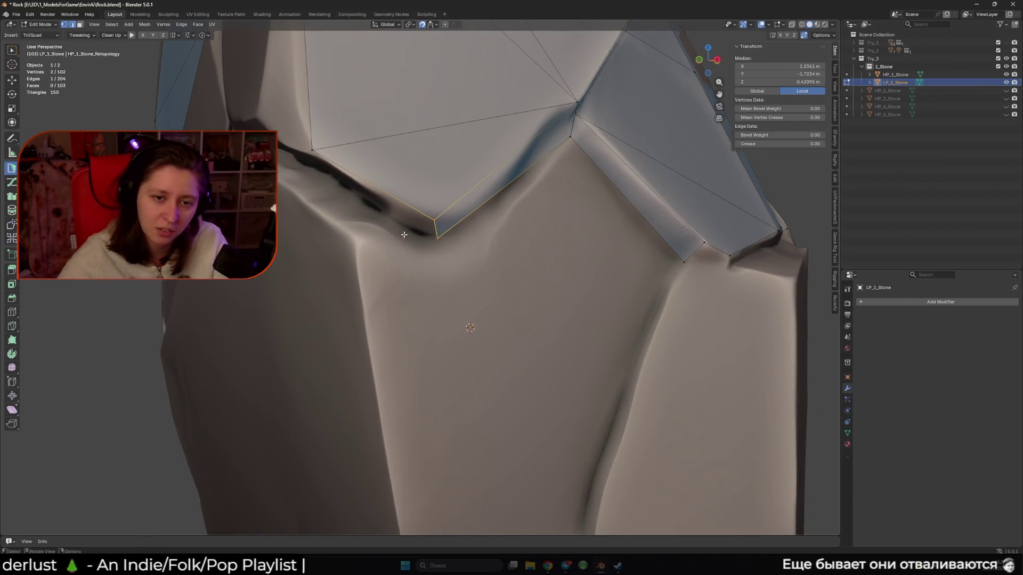
middle_click_drag(433, 233, 383, 209)
left_click(386, 136, "ctrl")
middle_click_drag(388, 140, 409, 266)
Add faces along the crease, merge another vertex, and fill the gap with a triangle.
left_click(406, 267, "shift")
left_click(397, 260, "ctrl")
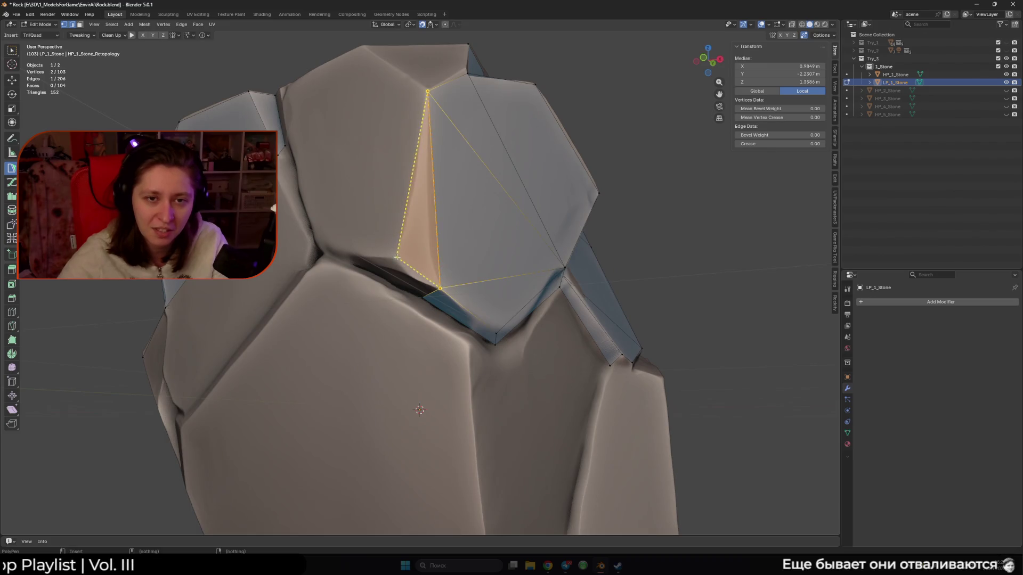
left_click(419, 273)
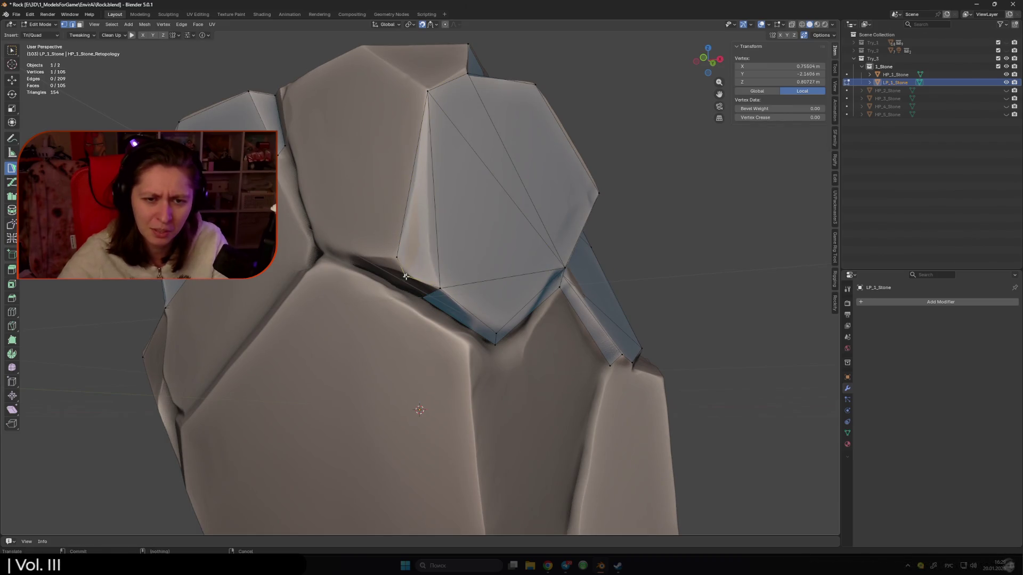
middle_click_drag(403, 275, 414, 264)
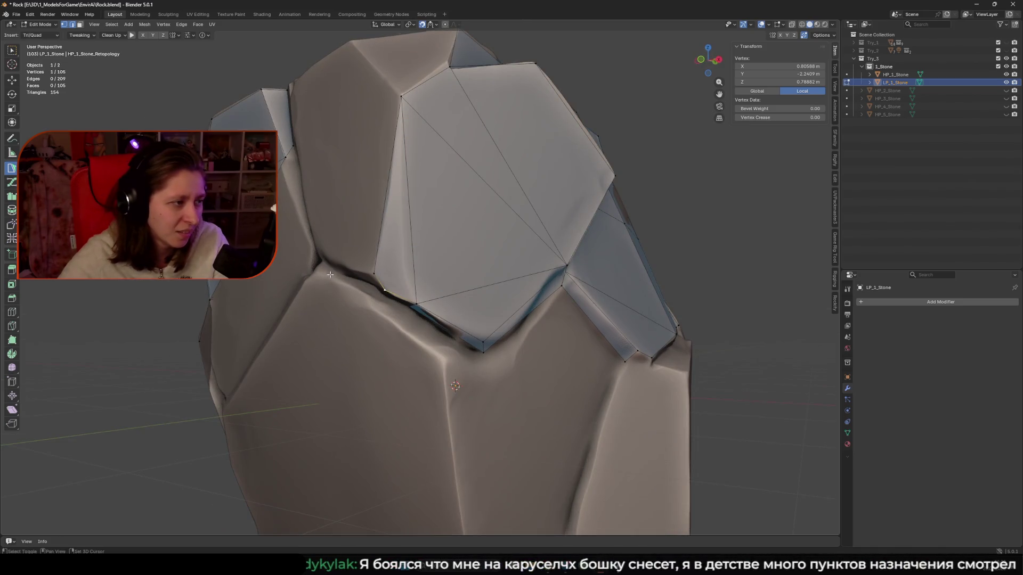
middle_click_drag(329, 275, 350, 259)
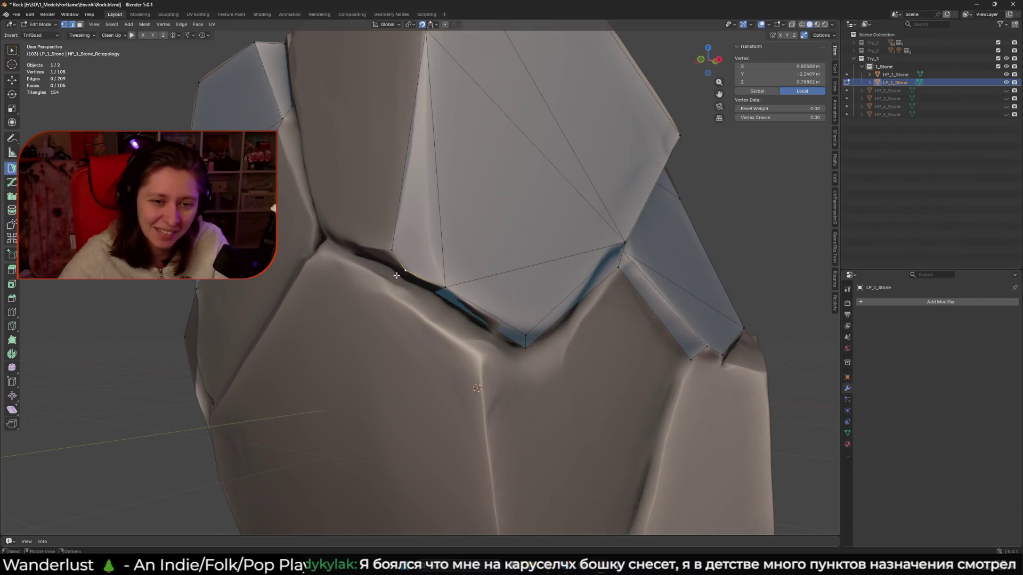
middle_click_drag(342, 263, 460, 227)
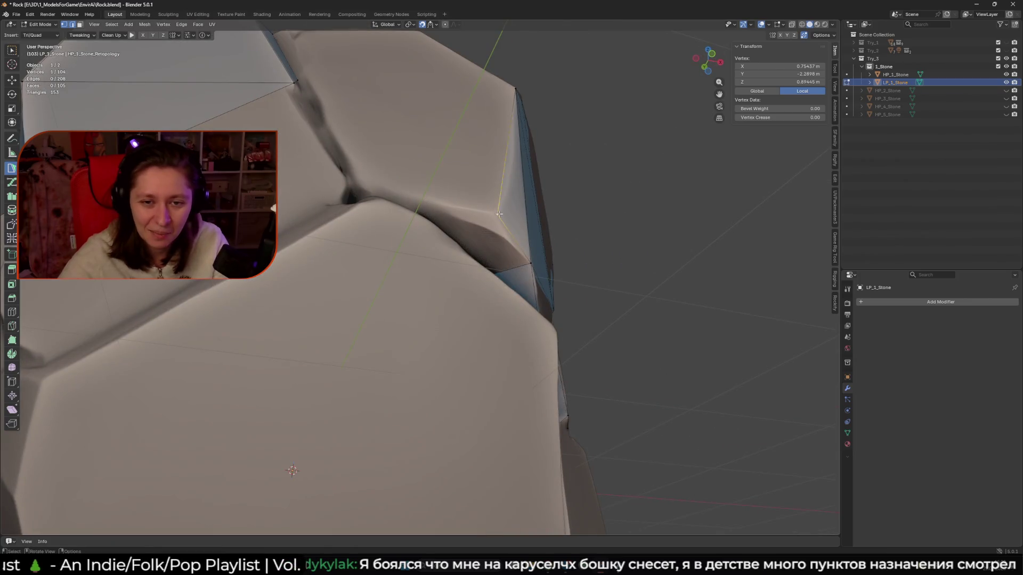
left_click_drag(462, 225, 441, 207)
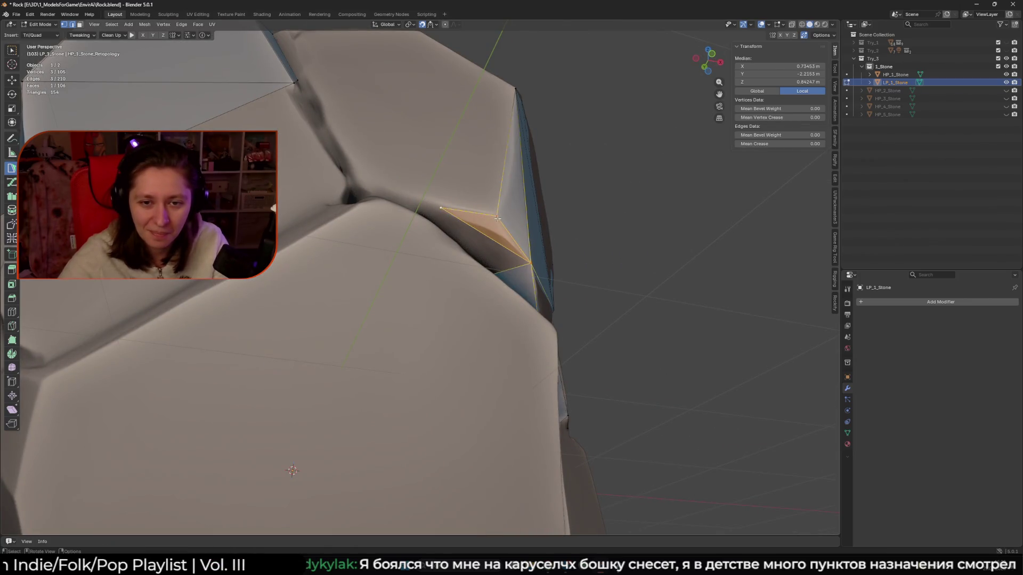
mouse_move(442, 213)
middle_mouse_down()
mouse_move(429, 263)
mouse_move(389, 252)
middle_mouse_up()
left_click(386, 251, "ctrl")
left_click_drag(456, 283, 467, 291)
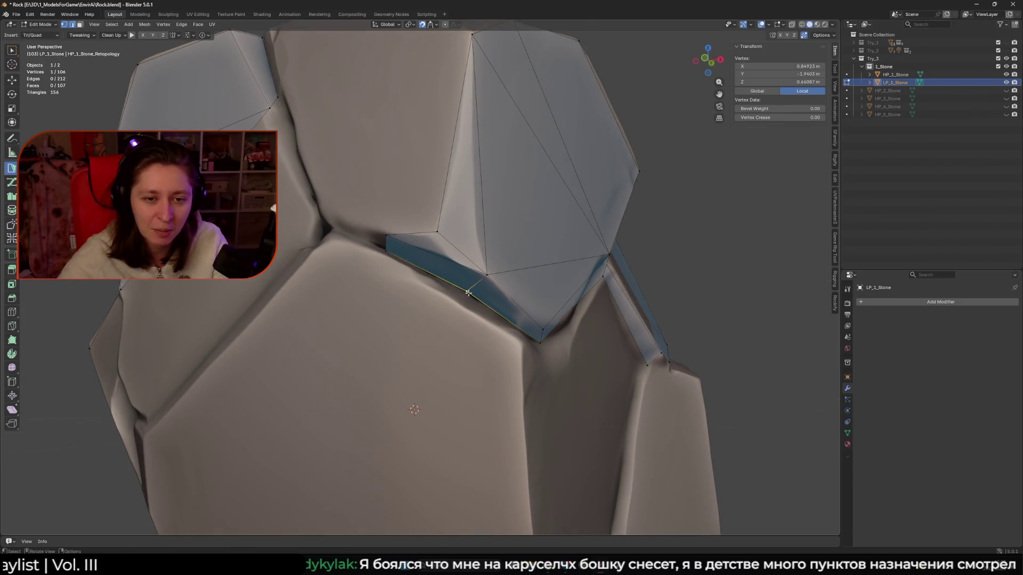
Select an edge lower on the rock and undo the wrong triangle face.
middle_click_drag(395, 233, 399, 265, "shift")
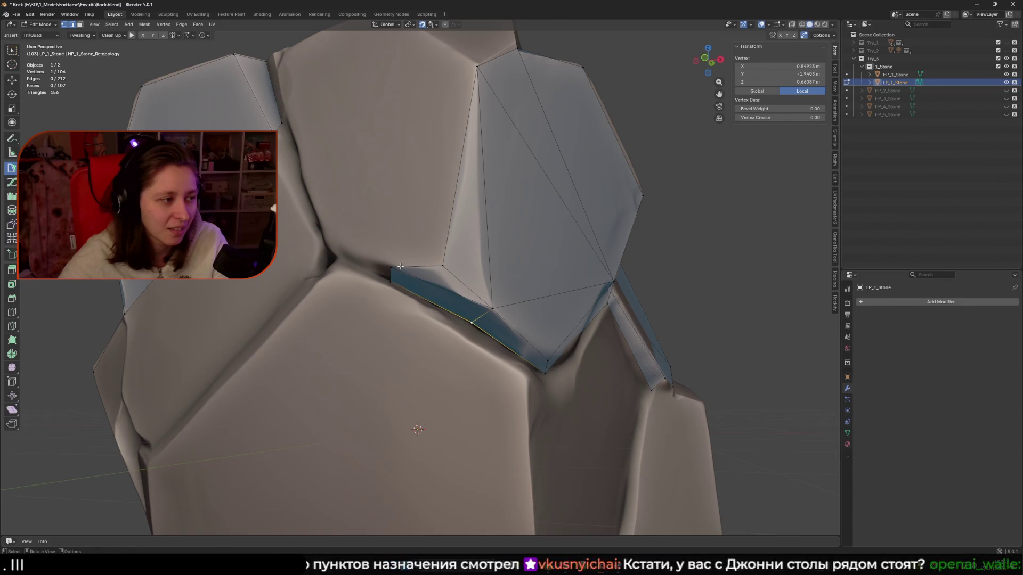
left_click(418, 269, "shift")
middle_click_drag(307, 251, 422, 290)
middle_click_drag(355, 271, 446, 284)
key("ctrl+z")
scroll(408, 277, "down", 3)
Add a new quad face and a new vertex at the top of the rock.
left_click(467, 324)
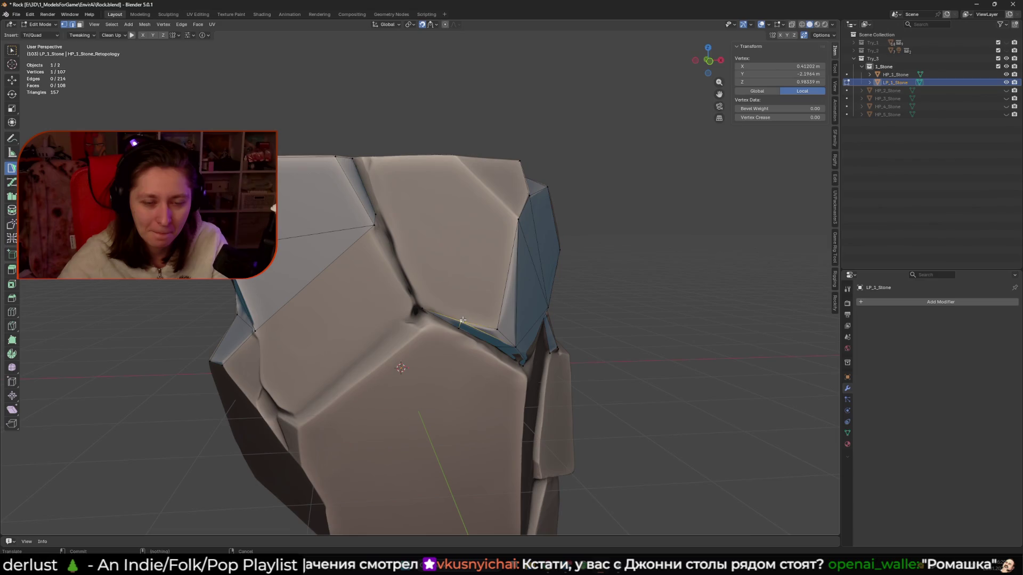
left_click(455, 158)
left_click(518, 219)
left_click(480, 179)
mouse_move(480, 180)
middle_mouse_down()
mouse_move(519, 202)
mouse_move(455, 223)
middle_mouse_up()
left_click(514, 198)
left_click(507, 229)
scroll(454, 222, "up", 3)
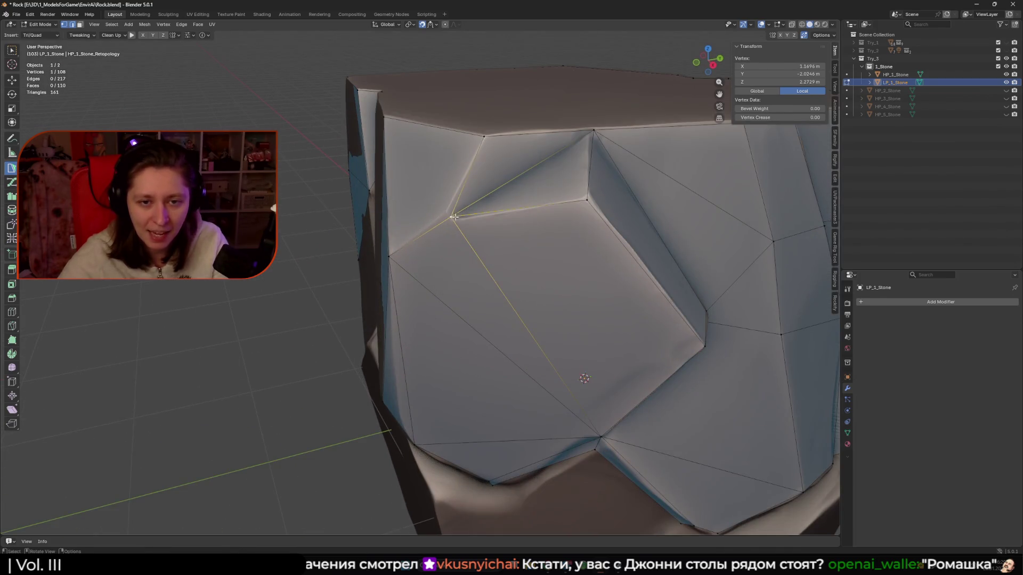
left_click(448, 205)
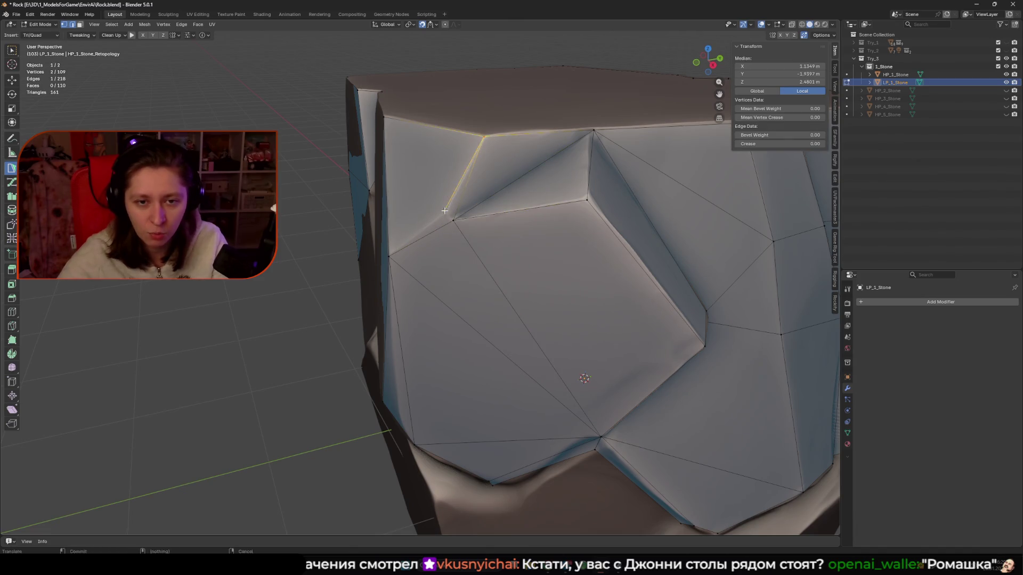
middle_click_drag(447, 205, 450, 244)
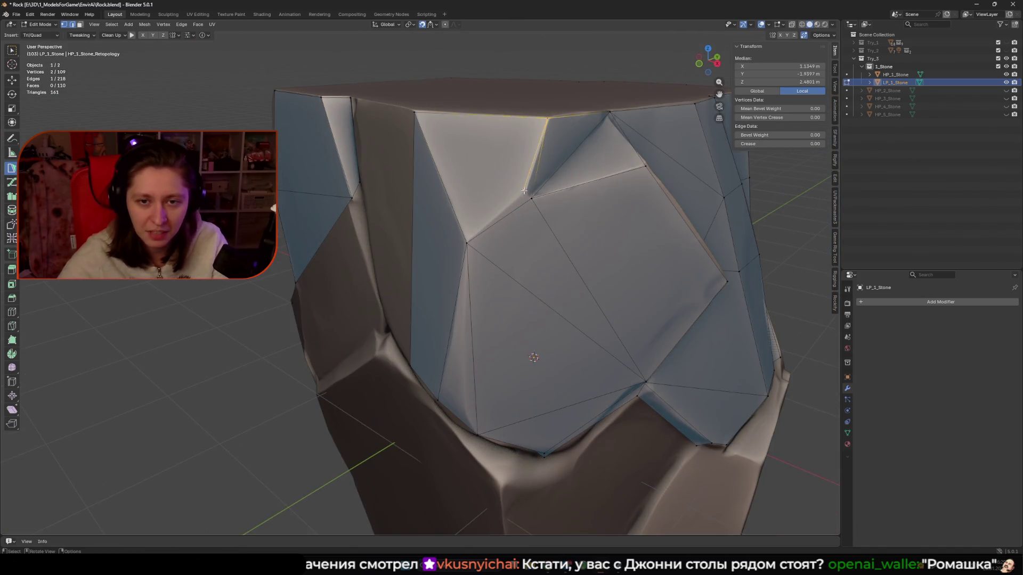
Delete the top quad, connect boundary vertices, and fill the hole with F.
left_click(496, 170)
key("x")
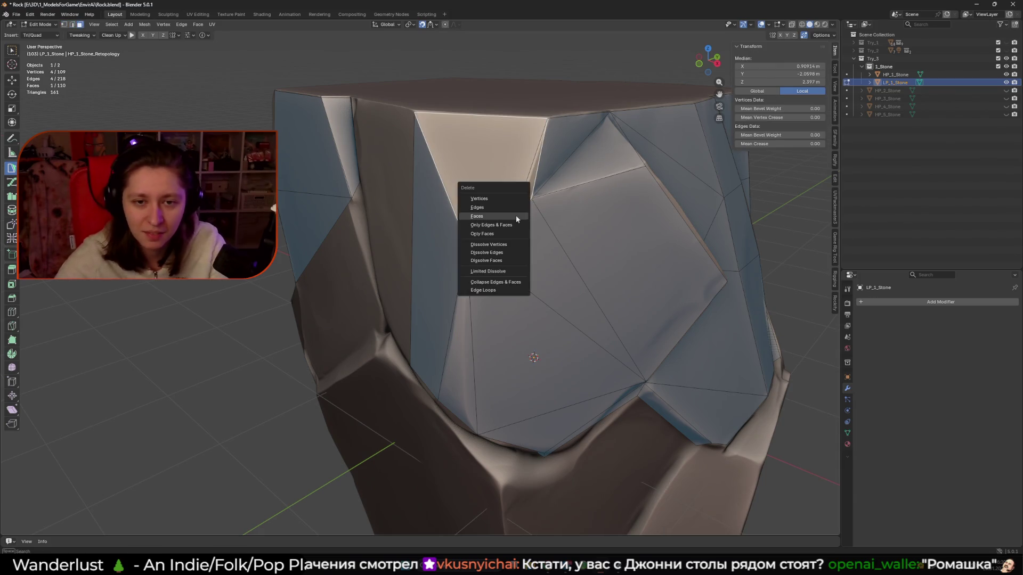
left_click(515, 215)
key("1")
left_click(524, 201)
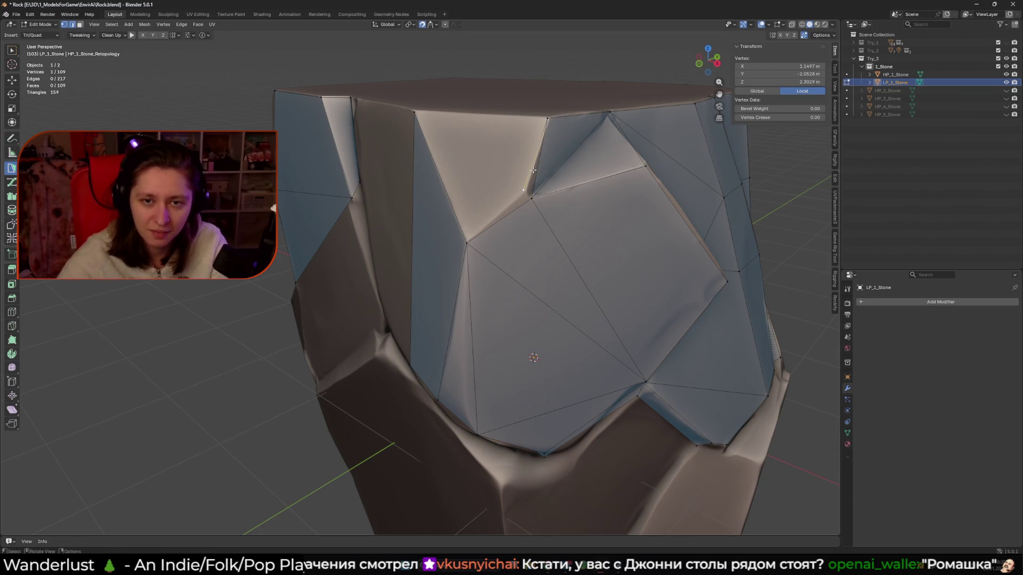
left_click(467, 244)
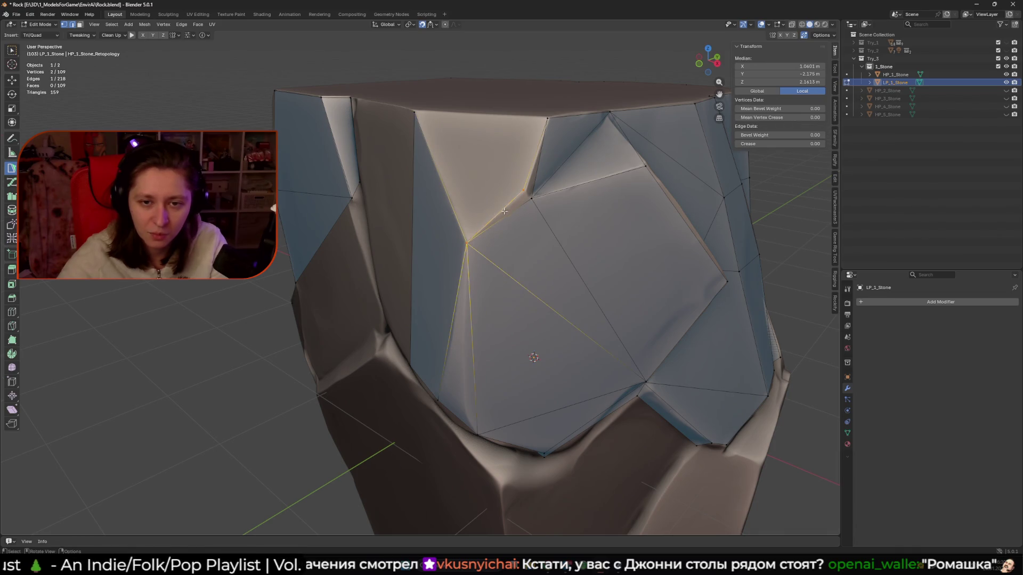
key("f")
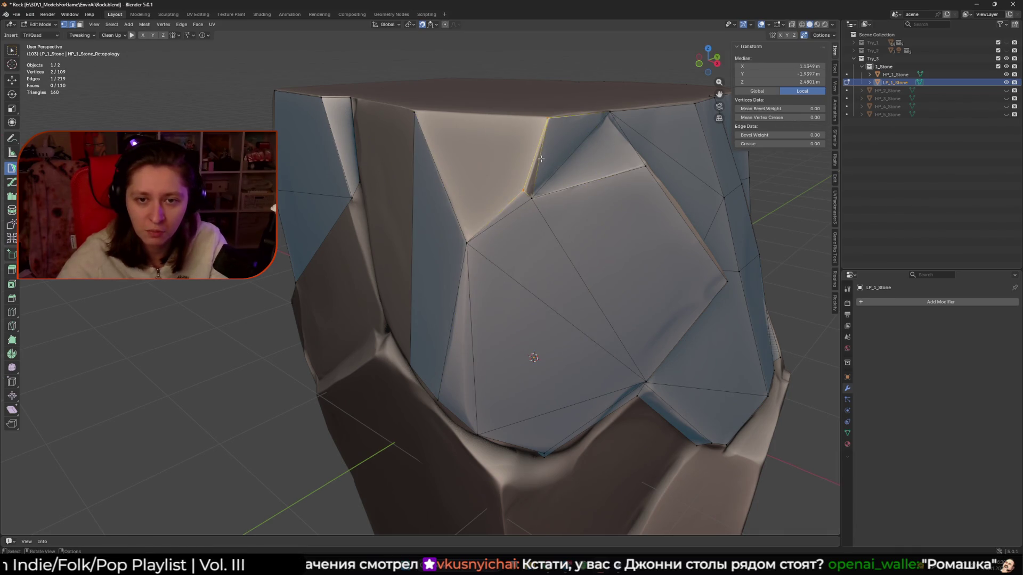
key("f")
Extend a triangle from the selected edge into a quad and snap a vertex onto the rock.
middle_click_drag(533, 196, 386, 226)
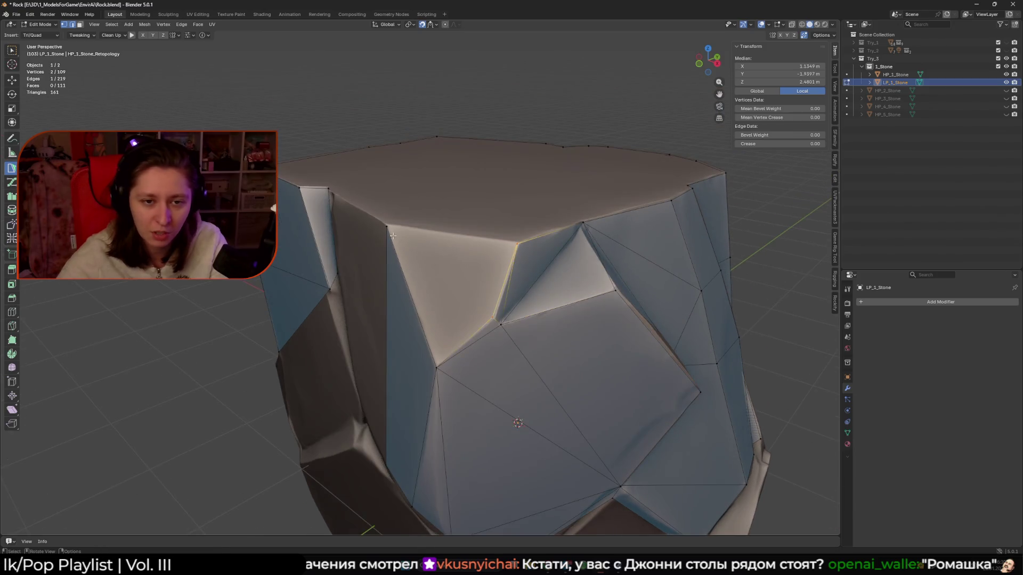
left_click(438, 349, "ctrl")
left_click(433, 369, "ctrl")
mouse_move(432, 368)
middle_mouse_down()
mouse_move(506, 202)
mouse_move(404, 306)
mouse_move(427, 295)
middle_mouse_up()
left_click_drag(421, 251, 414, 256)
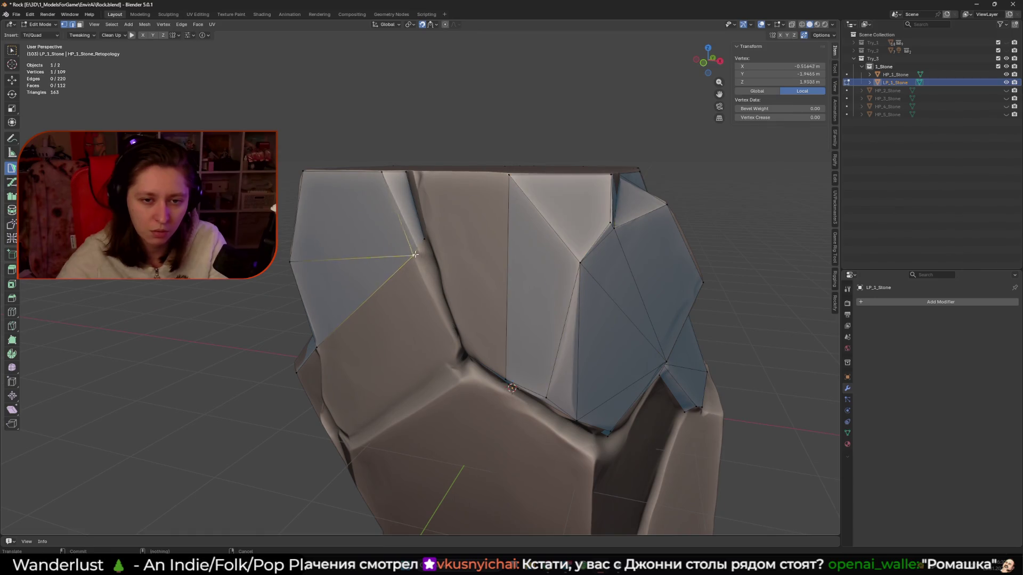
Add a thin quad from an edge and a triangle up to the top vertex.
middle_click_drag(421, 252, 466, 196)
left_click(467, 196)
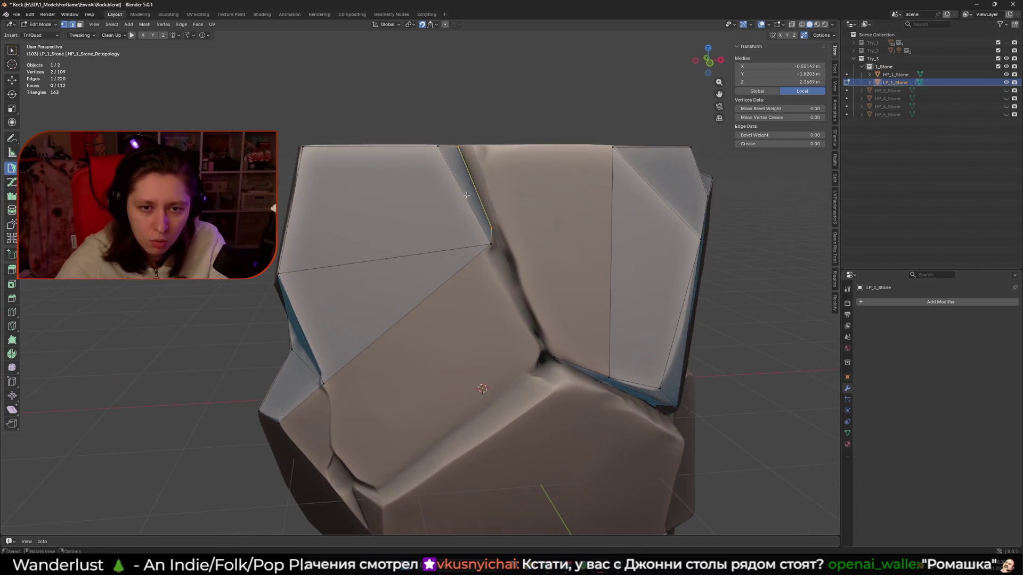
left_click(475, 146)
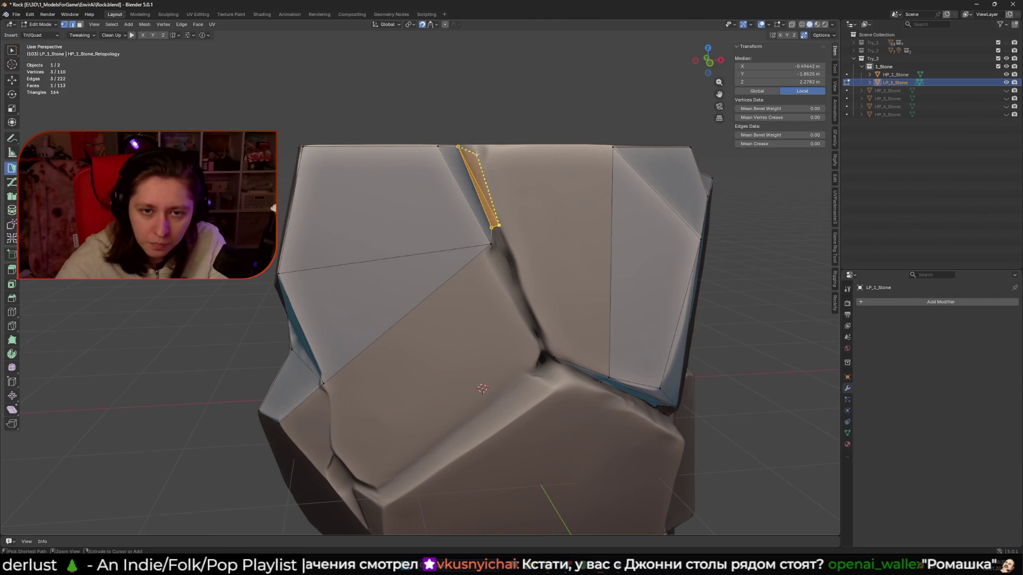
middle_click_drag(475, 146, 480, 213)
left_click(413, 250)
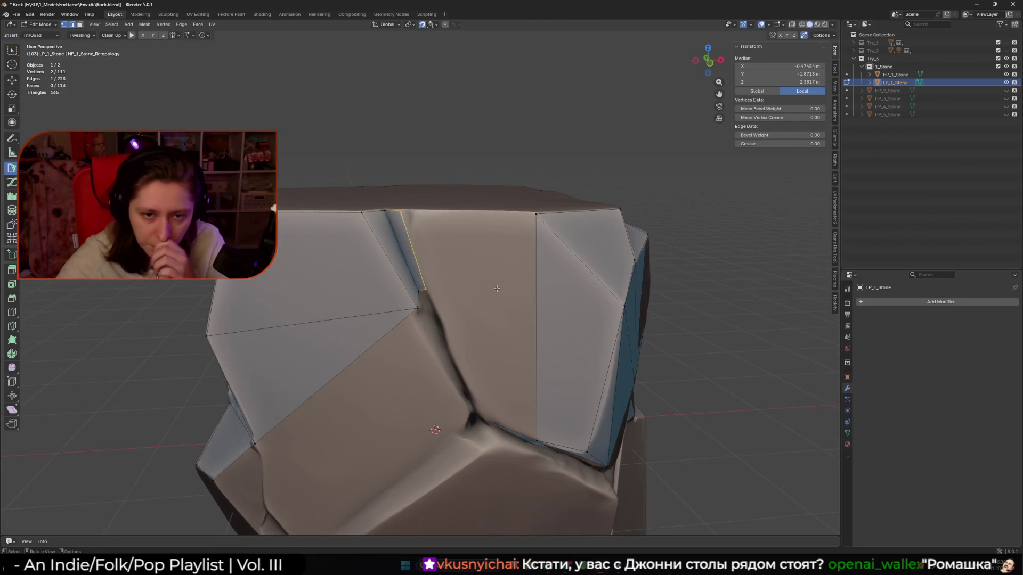
left_click(533, 223)
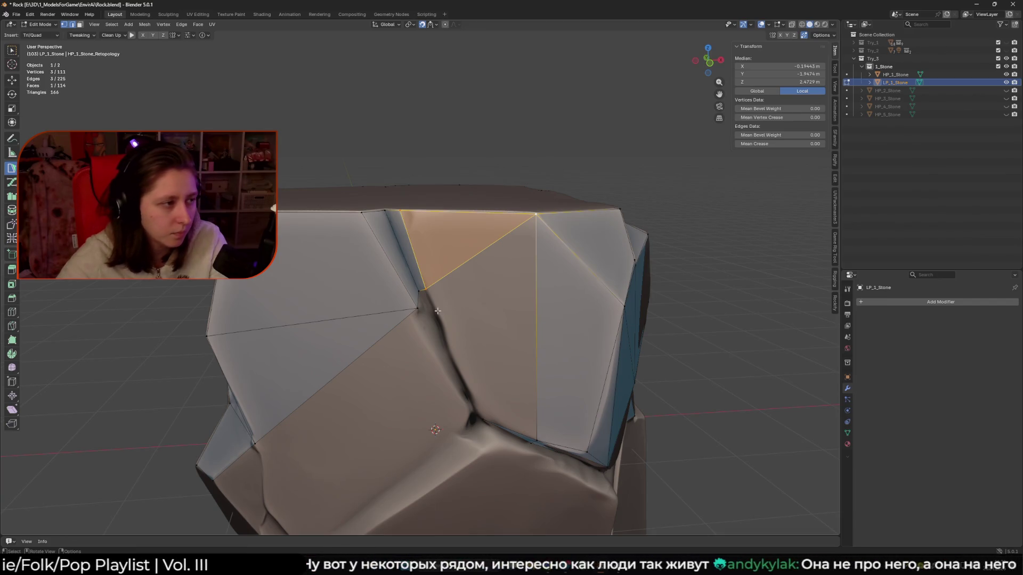
Build a triangle off the vertical edge and merge the two triangles into one quad.
middle_click_drag(448, 287, 438, 300)
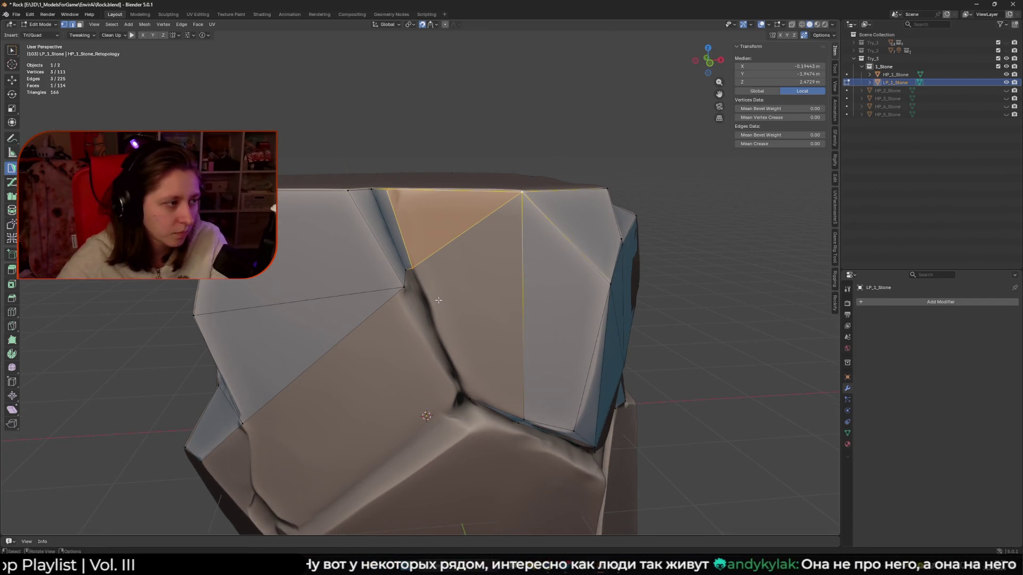
scroll(439, 301, "up", 3)
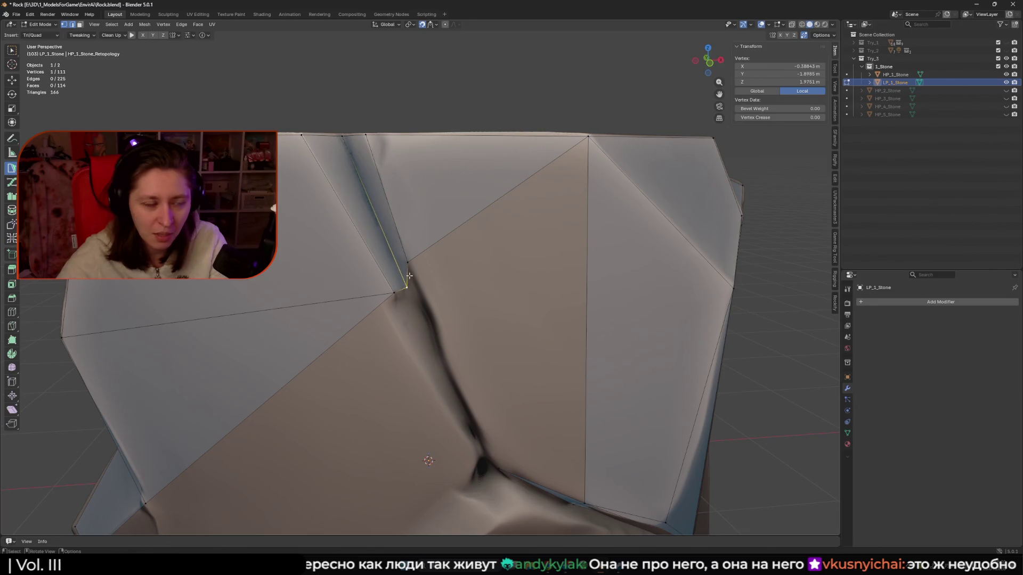
middle_click_drag(418, 279, 450, 232)
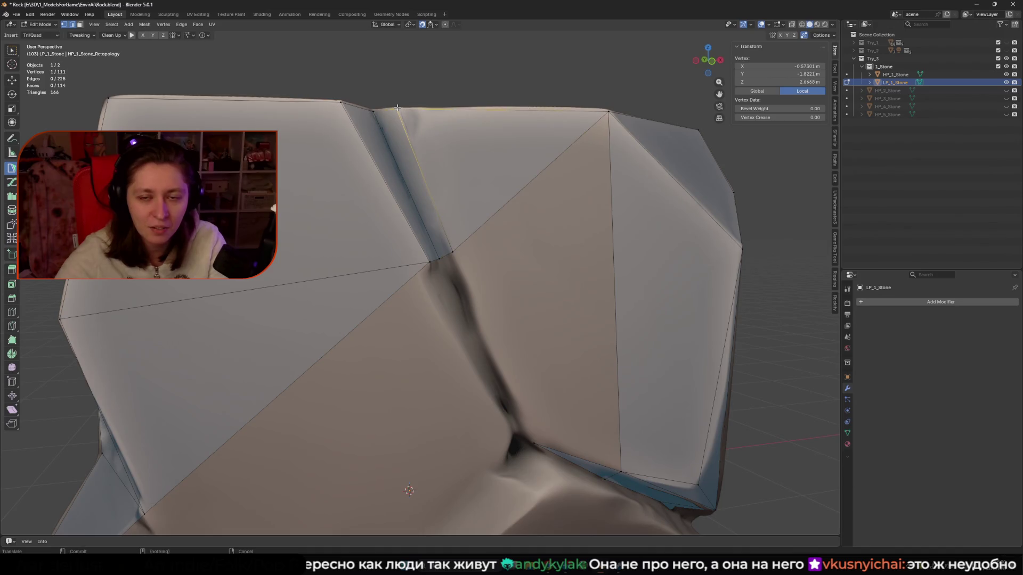
mouse_move(614, 287)
left_mouse_down()
mouse_move(549, 432)
mouse_move(533, 442)
left_mouse_up()
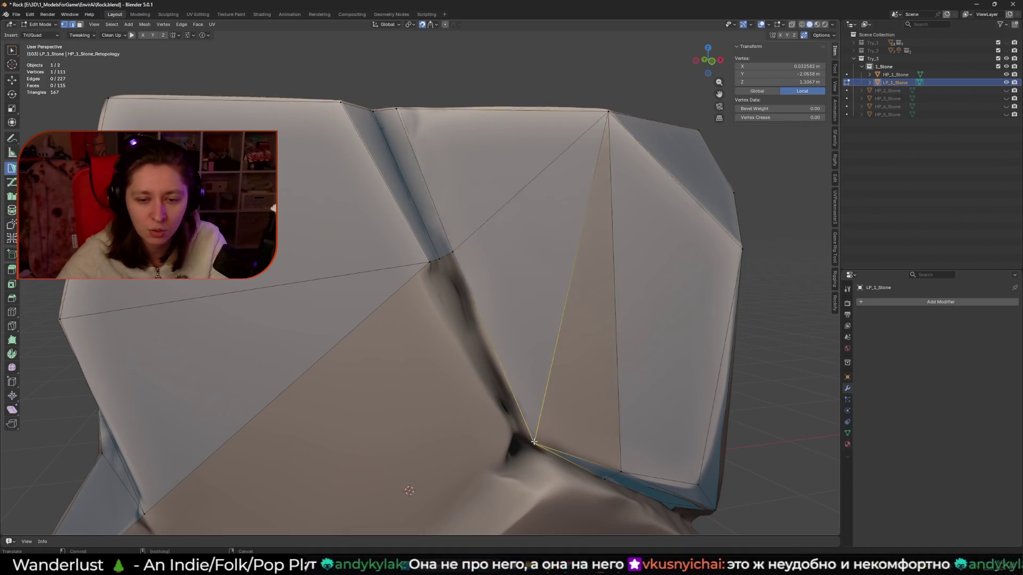
left_click(539, 421, "shift")
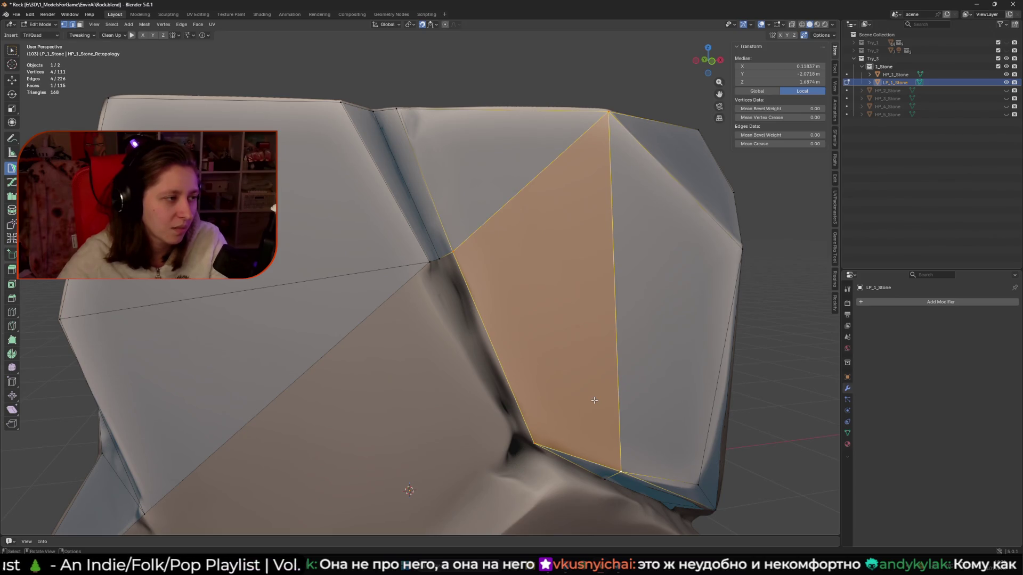
mouse_move(594, 401)
middle_mouse_down()
mouse_move(367, 258)
mouse_move(396, 225)
middle_mouse_up()
left_click_drag(395, 226, 396, 226)
Extend a selected edge into a new face and undo the misplaced crease face.
left_click(419, 218, "shift")
middle_click_drag(418, 218, 488, 346)
scroll(488, 346, "up", 4)
left_click(481, 324, "ctrl")
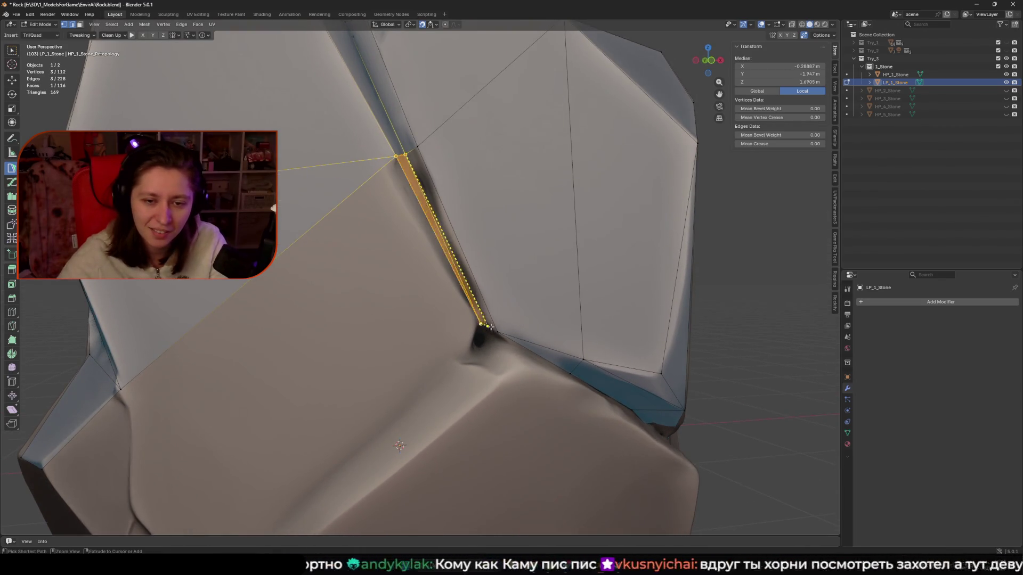
left_click(482, 324)
left_click_drag(422, 176, 429, 168)
key("ctrl+z")
key("ctrl+z")
key("ctrl+z")
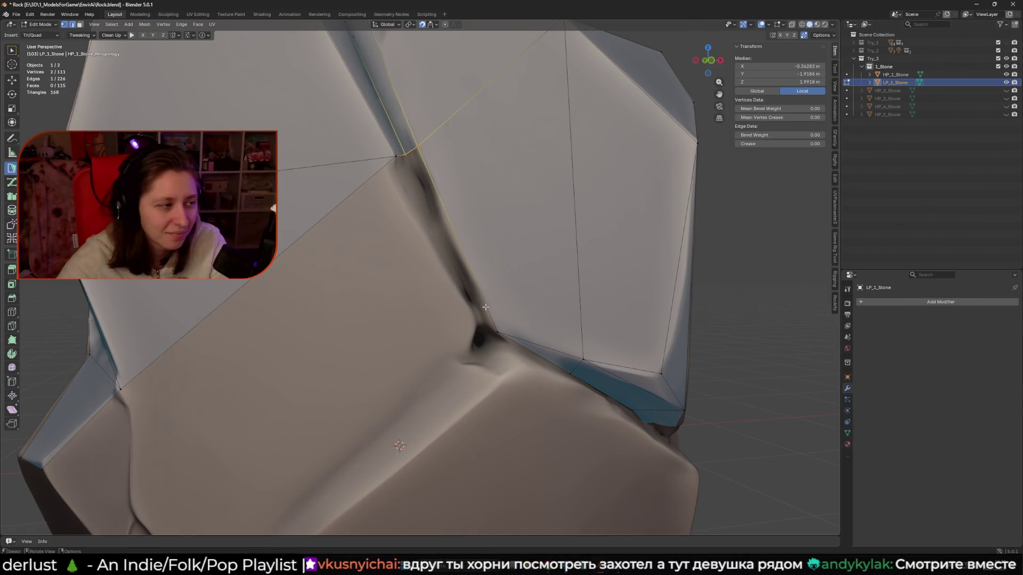
middle_click_drag(416, 166, 426, 179)
Build quad faces down the crease and slide the bottom vertex up along it.
left_click(475, 332)
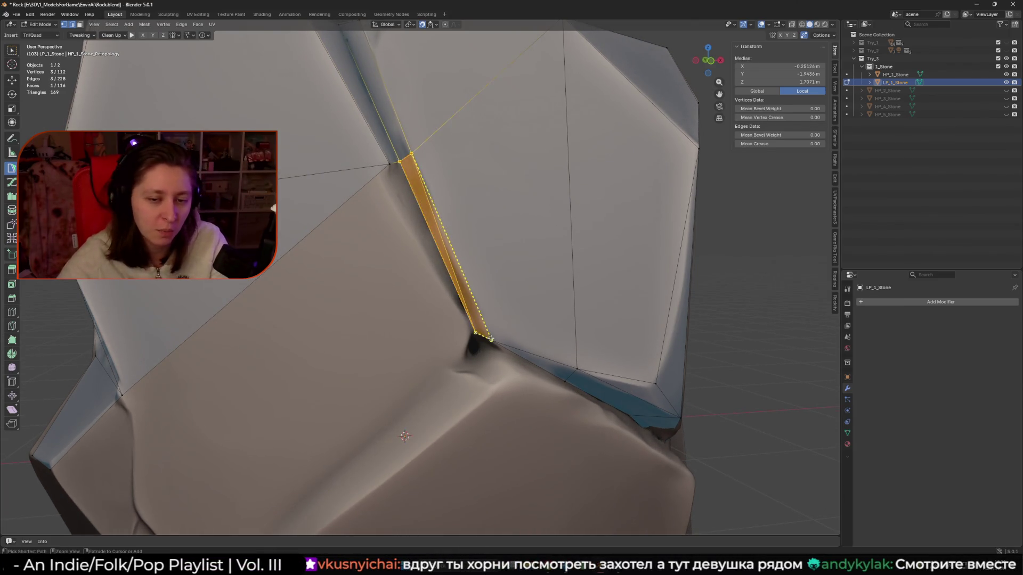
left_click_drag(476, 334, 483, 345)
mouse_move(483, 344)
middle_mouse_down()
mouse_move(391, 272)
mouse_move(478, 322)
middle_mouse_up()
left_click(356, 189)
left_click_drag(479, 323, 470, 301)
mouse_move(484, 318)
middle_mouse_down()
mouse_move(443, 306)
mouse_move(460, 285)
middle_mouse_up()
left_click(427, 301, "shift")
left_click(419, 329, "shift")
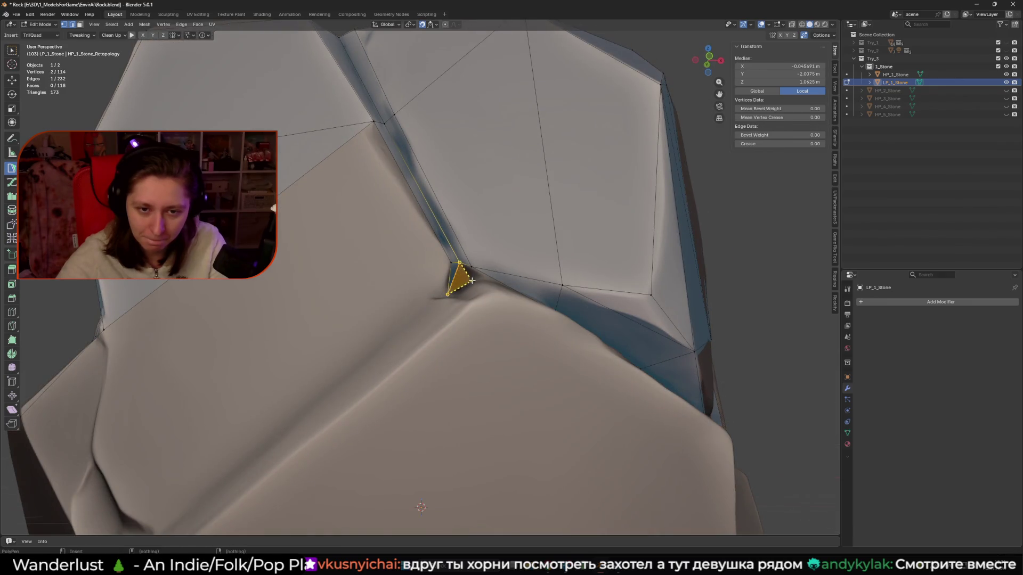
Add a new face and a triangle below the crease on the chunk's left side.
left_click_drag(474, 280, 458, 278)
mouse_move(454, 281)
middle_mouse_down()
mouse_move(405, 324)
mouse_move(451, 334)
middle_mouse_up()
left_click(421, 331, "ctrl")
left_click(423, 308)
scroll(423, 308, "down", 2)
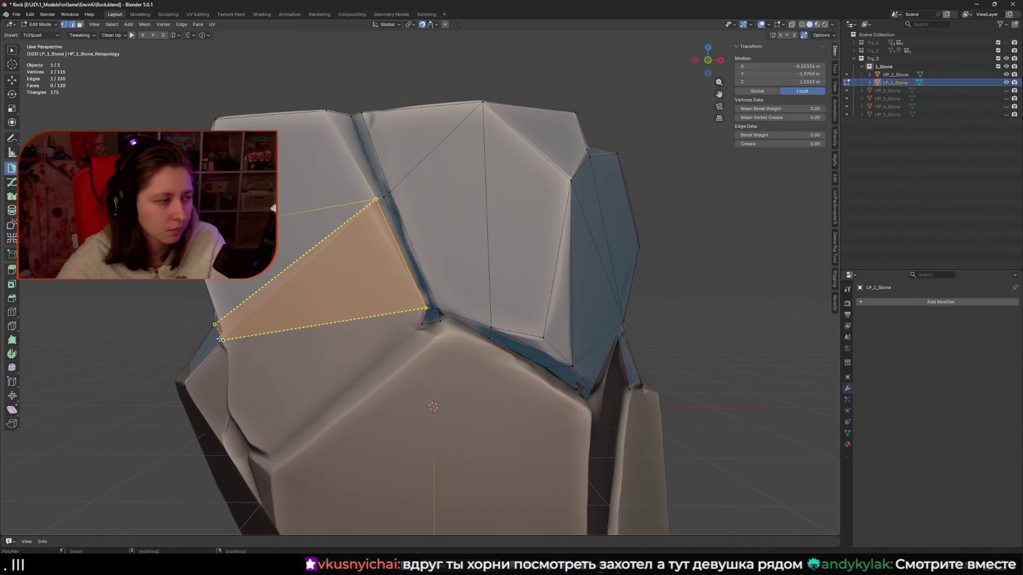
left_click(223, 339)
Add a quad face on a selected edge beside the new triangle.
middle_click_drag(223, 338, 325, 301)
left_click(325, 301)
left_click(270, 352, "shift")
mouse_move(271, 353)
middle_mouse_down()
mouse_move(321, 355)
mouse_move(339, 337)
middle_mouse_up()
left_click(340, 337)
left_click(355, 302)
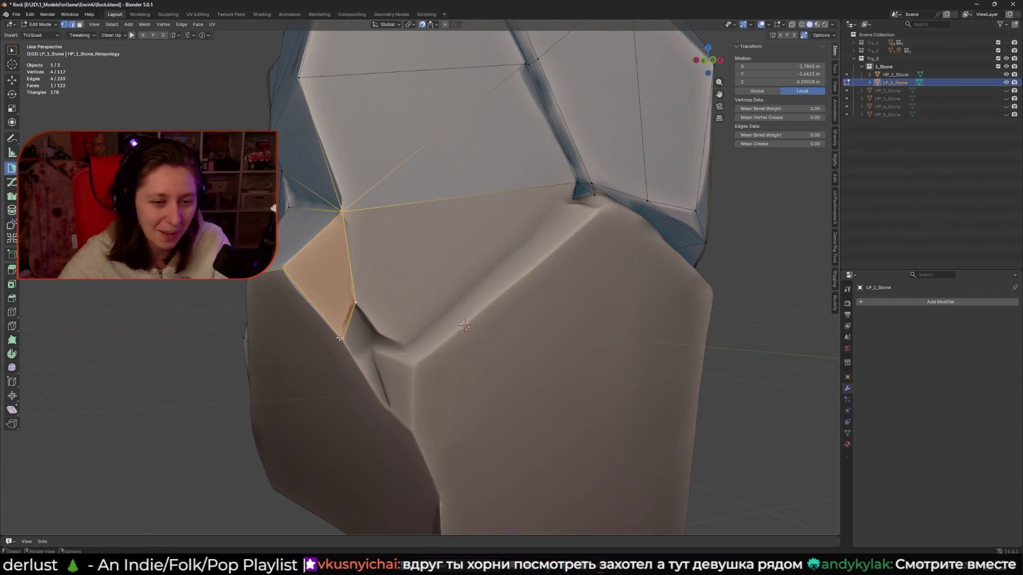
left_click(319, 322)
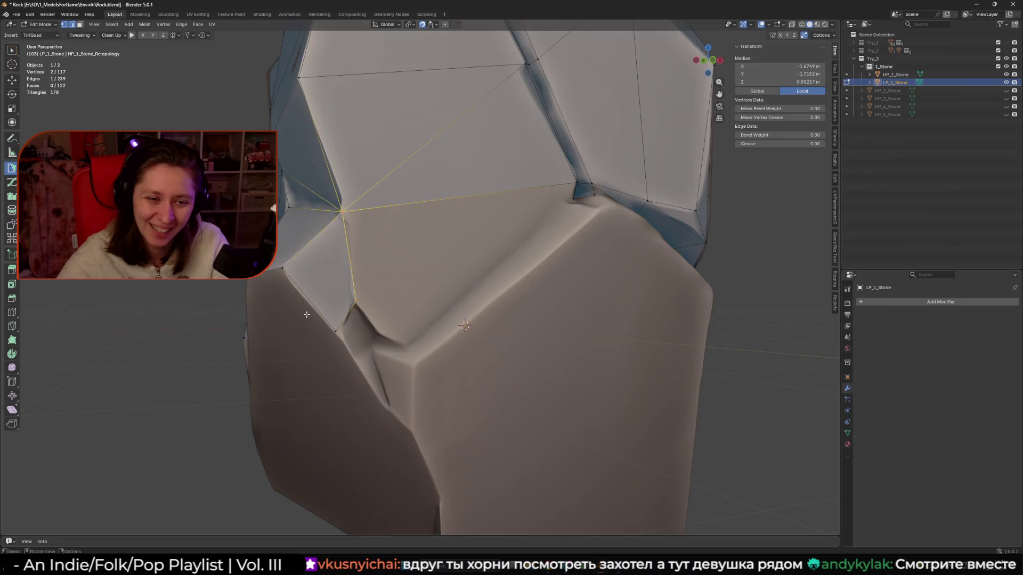
middle_click_drag(306, 315, 384, 255)
left_click(462, 211)
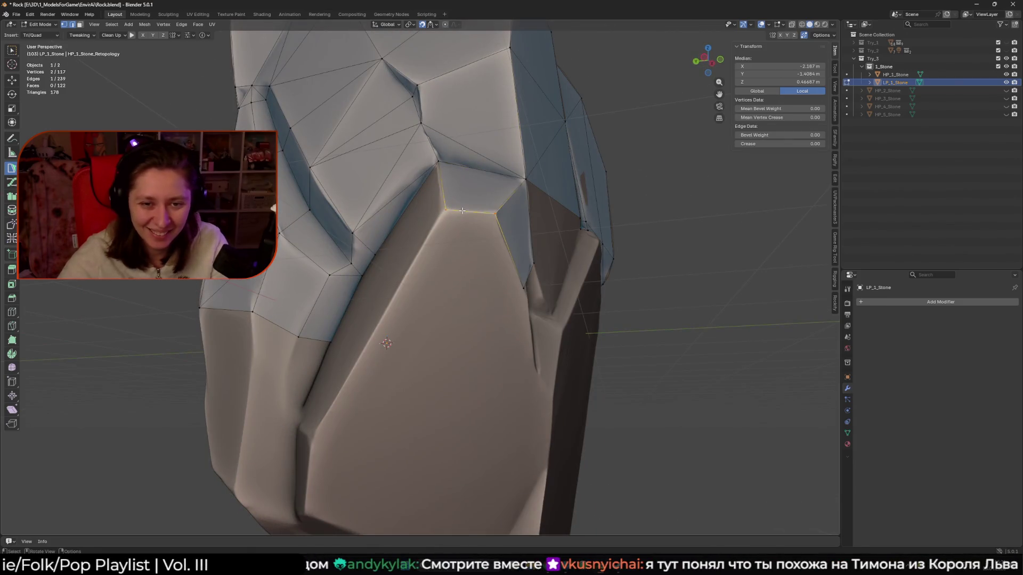
On the rock's lower side, fill a triangle from three vertices and add Poly Build quads snapped to the surface.
scroll(378, 281, "down", 3)
mouse_move(378, 281)
middle_mouse_down()
mouse_move(478, 278)
mouse_move(501, 256)
middle_mouse_up()
middle_click_drag(527, 219, 373, 266)
left_click(358, 272, "shift")
key("f")
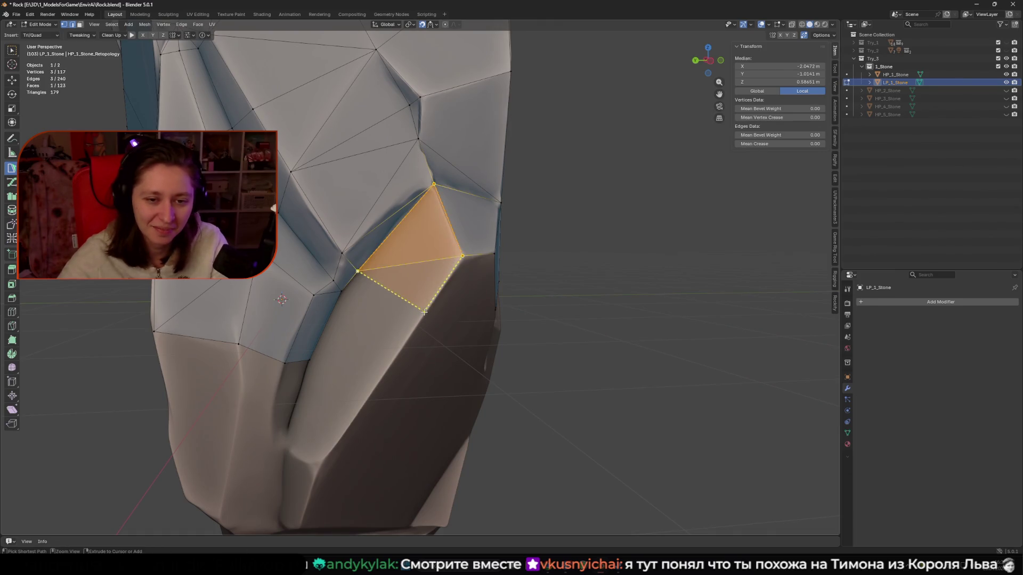
left_click(443, 308, "ctrl")
mouse_move(445, 308)
middle_mouse_down()
mouse_move(448, 262)
mouse_move(325, 309)
mouse_move(393, 316)
mouse_move(348, 281)
mouse_move(377, 269)
middle_mouse_up()
left_click(448, 261)
mouse_move(386, 258)
left_mouse_down()
mouse_move(388, 229)
mouse_move(411, 216)
left_mouse_up()
middle_click_drag(411, 217, 423, 267)
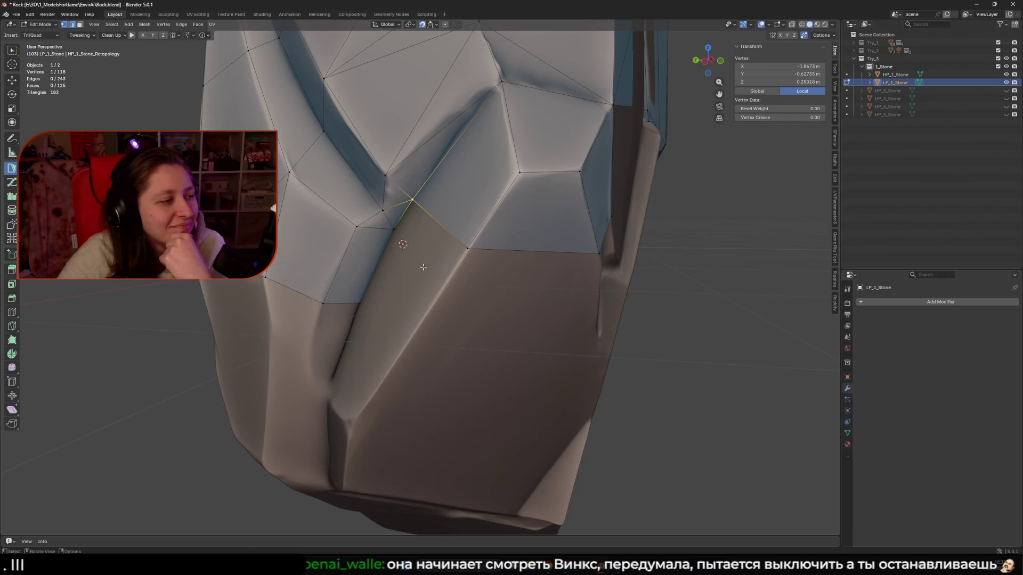
Tweak nearby vertices onto the rock, add a triangle beside the edge and fill the small triangular hole.
middle_click_drag(419, 235, 416, 193)
left_click_drag(417, 193, 414, 190)
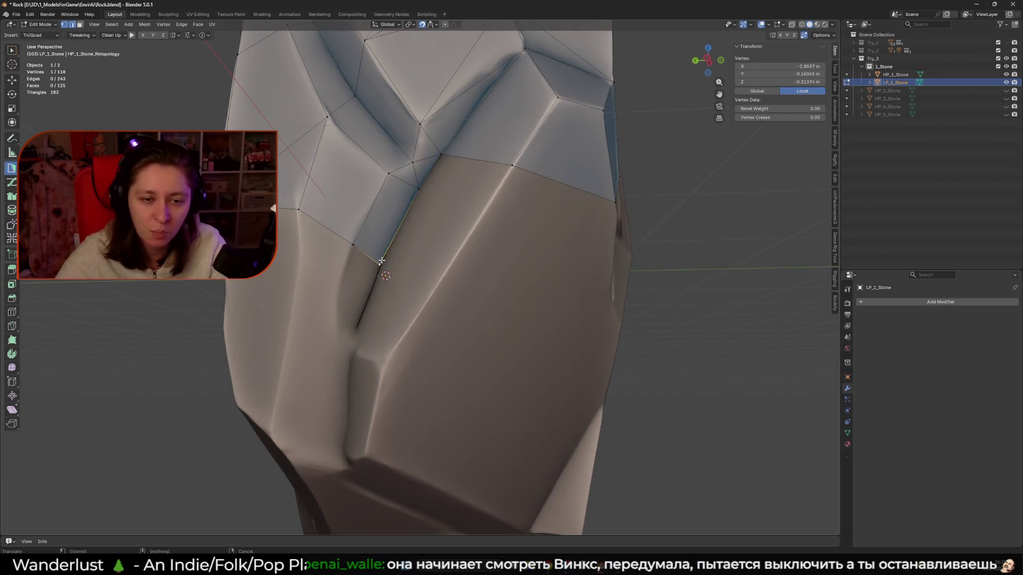
middle_click_drag(389, 245, 421, 223)
left_click(444, 330, "ctrl")
left_click_drag(483, 263, 509, 236, "ctrl")
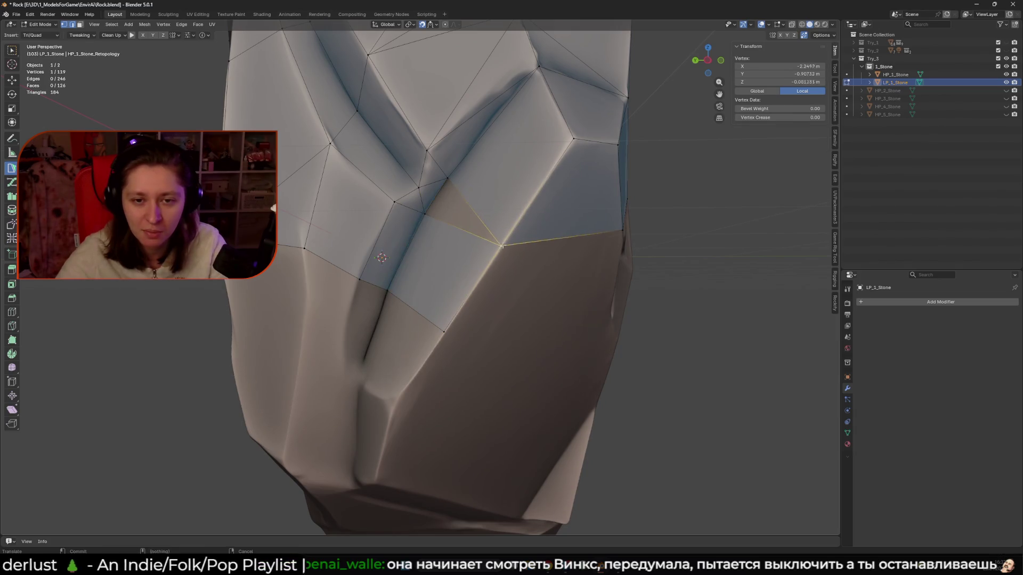
left_click(469, 210, "ctrl")
middle_click_drag(541, 285, 501, 239)
left_click_drag(482, 224, 506, 224)
middle_click_drag(506, 224, 437, 241)
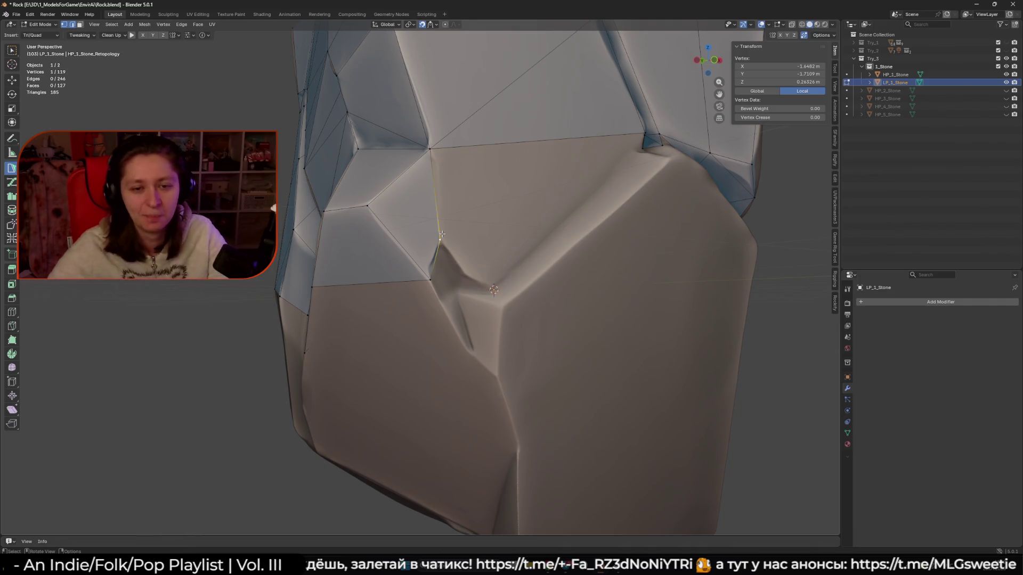
left_click_drag(439, 273, 423, 275)
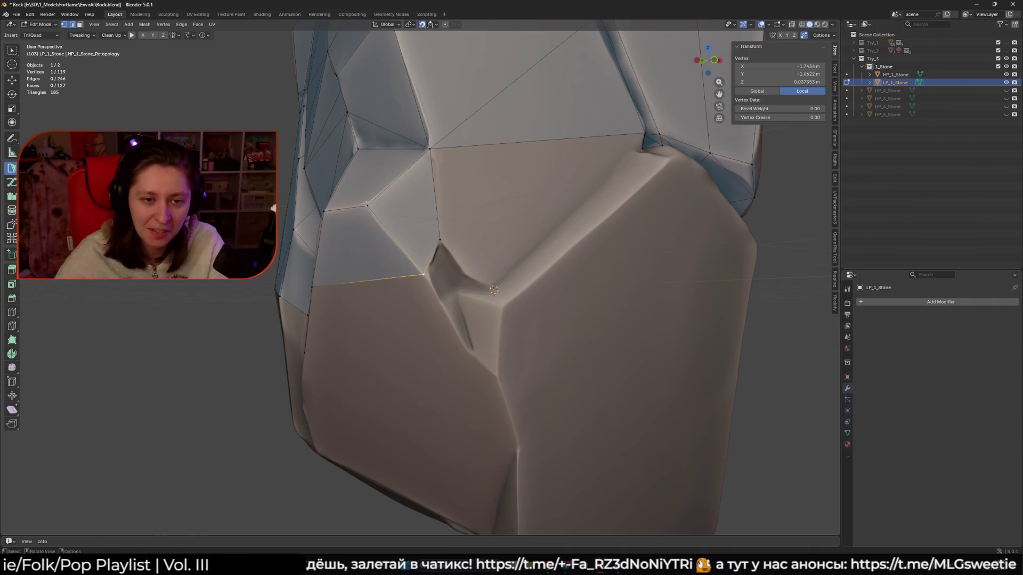
Add an edge vertex and move vertices into the crease where the chunk meets the lower front.
left_click_drag(366, 204, 442, 241)
left_click(423, 275, "shift")
mouse_move(423, 275)
middle_mouse_down()
mouse_move(489, 212)
mouse_move(490, 276)
middle_mouse_up()
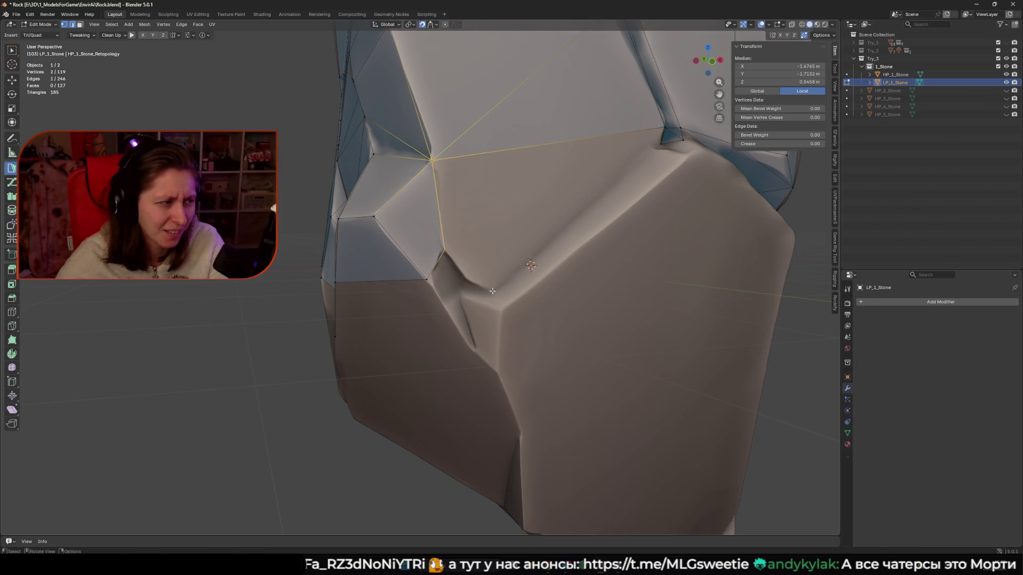
middle_click_drag(492, 291, 405, 240)
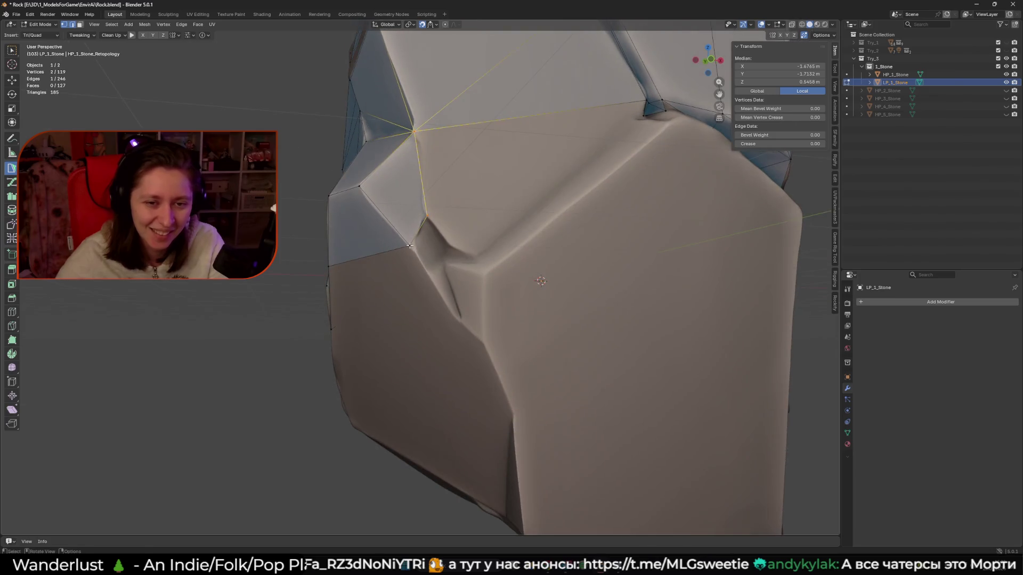
left_click_drag(401, 238, 399, 234)
mouse_move(400, 236)
middle_mouse_down()
mouse_move(410, 256)
mouse_move(391, 255)
mouse_move(467, 250)
mouse_move(419, 261)
middle_mouse_up()
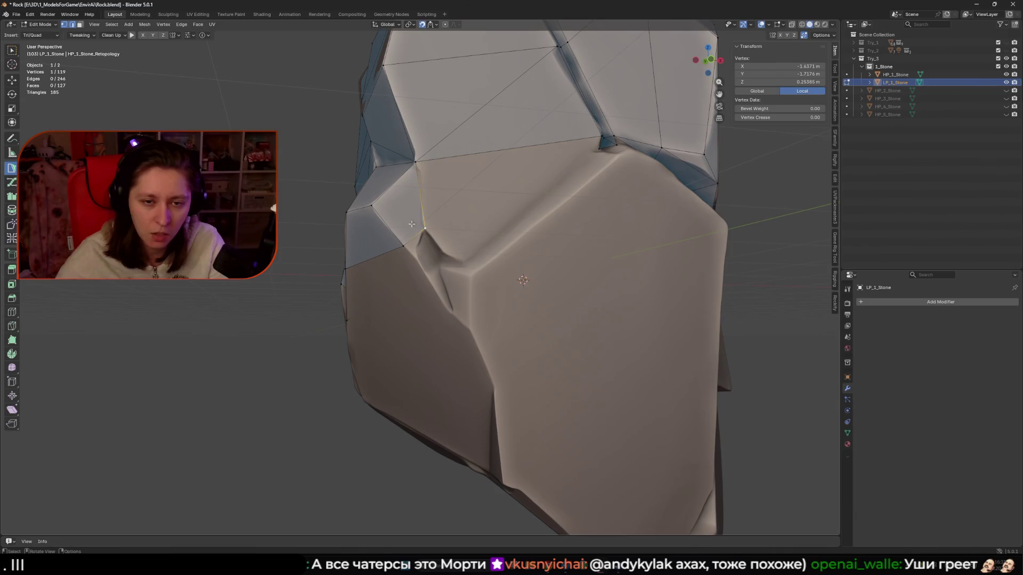
scroll(441, 270, "down", 3)
scroll(462, 241, "up", 2)
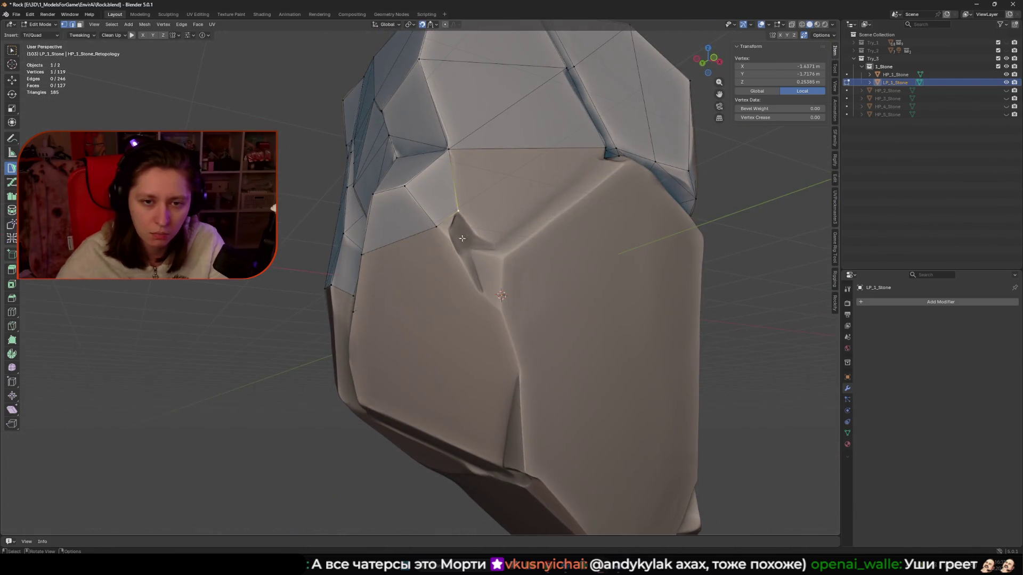
Build a new triangle off a border edge in the notch and select a border vertex.
left_click(446, 219)
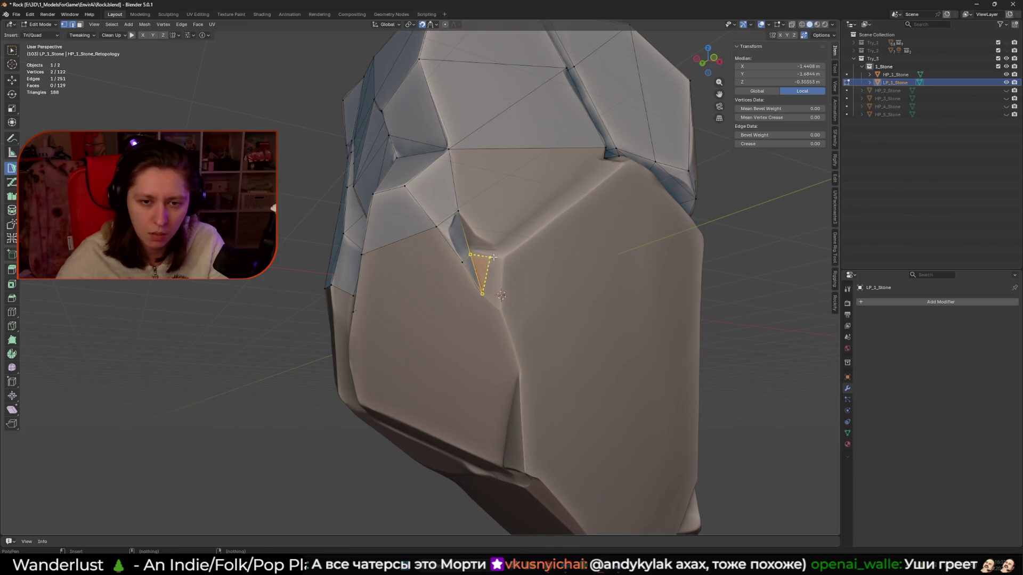
left_click(493, 276)
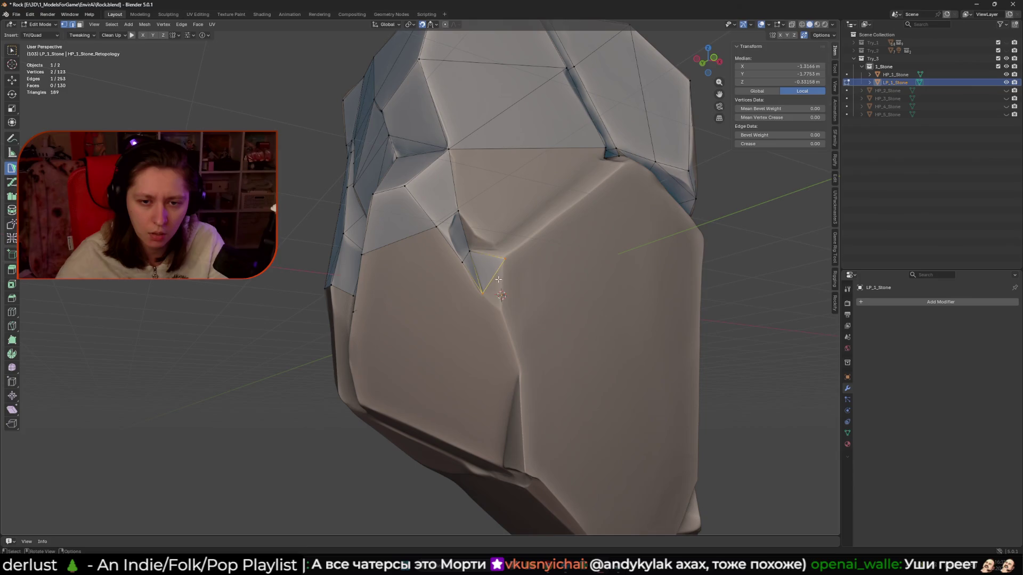
left_click(500, 310)
mouse_move(501, 309)
middle_mouse_down()
mouse_move(441, 225)
mouse_move(429, 277)
middle_mouse_up()
left_click(450, 251)
Fill a quad next to the selected vertex and connect a repositioned vertex to its neighbour.
key("f")
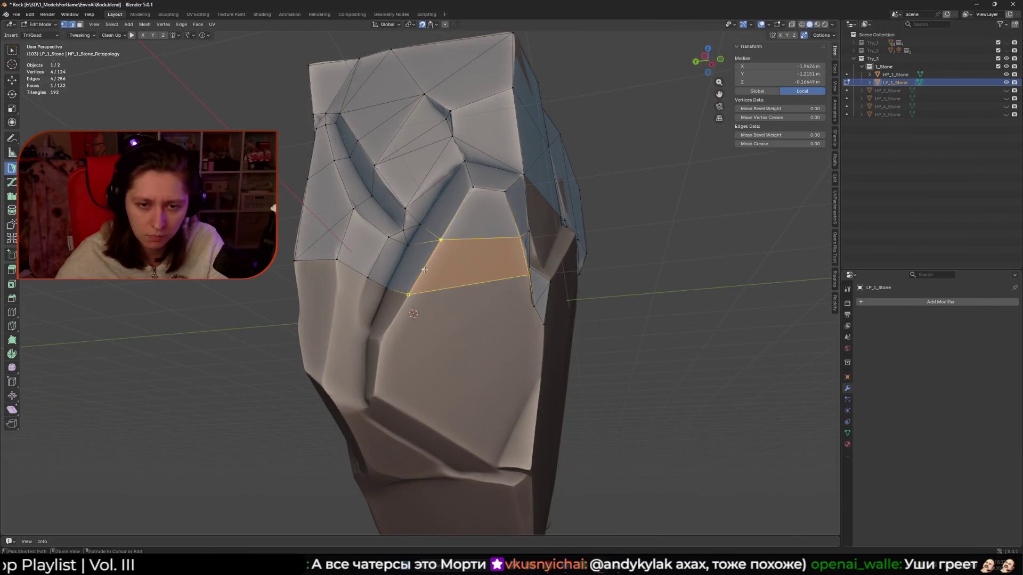
scroll(429, 299, "up", 2)
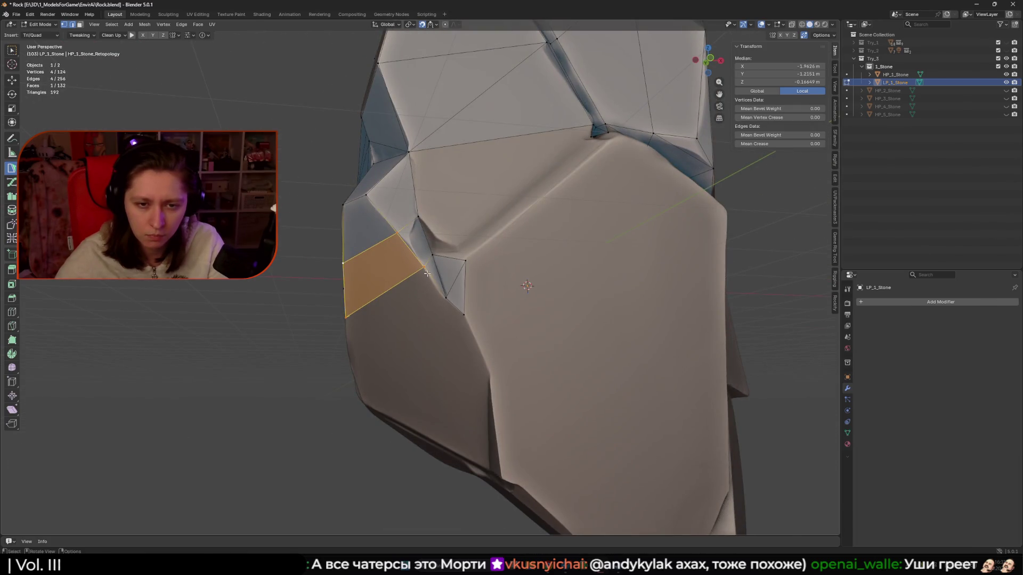
scroll(425, 277, "down", 3)
mouse_move(424, 277)
middle_mouse_down()
mouse_move(415, 271)
mouse_move(416, 219)
middle_mouse_up()
scroll(419, 273, "up", 3)
left_click_drag(416, 219, 416, 217)
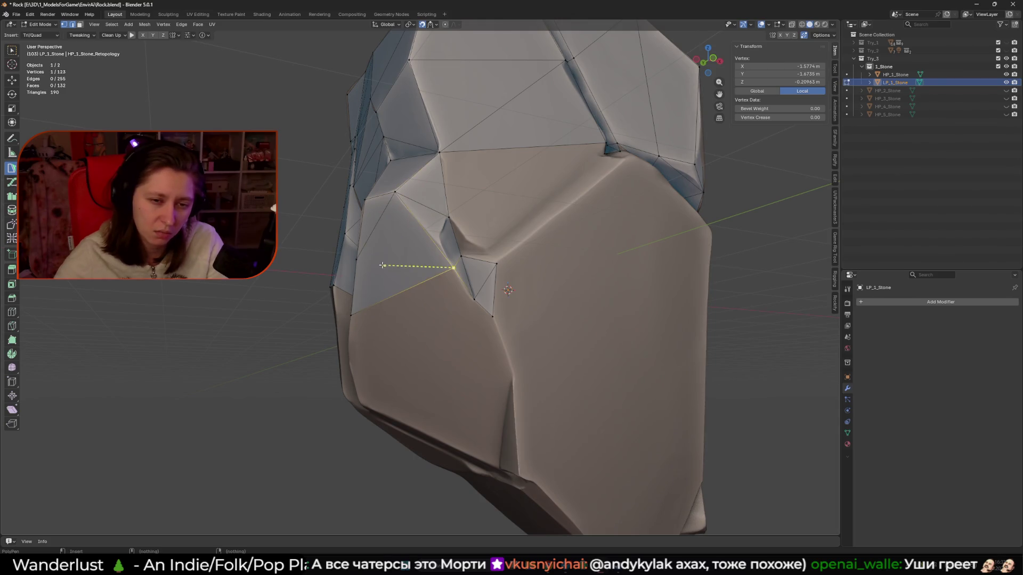
left_click(358, 261)
mouse_move(358, 260)
middle_mouse_down()
mouse_move(394, 288)
mouse_move(431, 282)
middle_mouse_up()
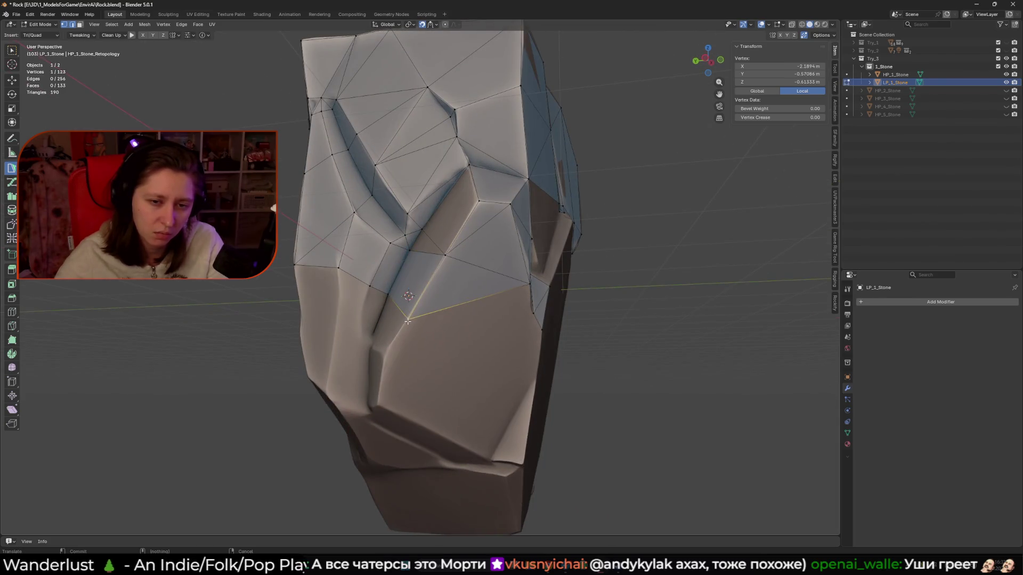
Add triangles from border edges down the front, including a large one over the flat lower front.
left_click(445, 255)
mouse_move(506, 297)
middle_mouse_down()
mouse_move(475, 283)
mouse_move(489, 278)
middle_mouse_up()
left_click(490, 274)
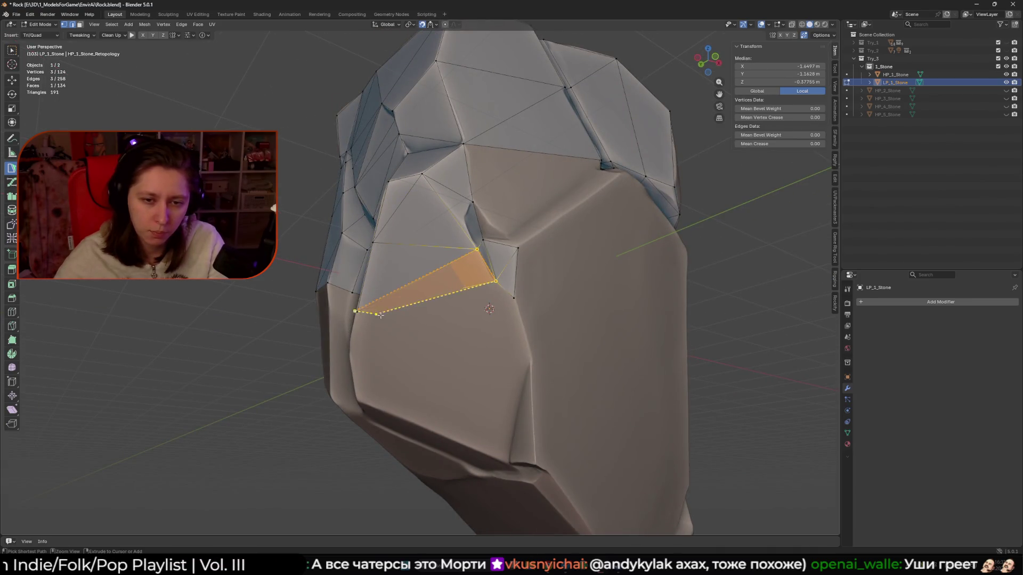
left_click(359, 311, "ctrl")
left_click(505, 290)
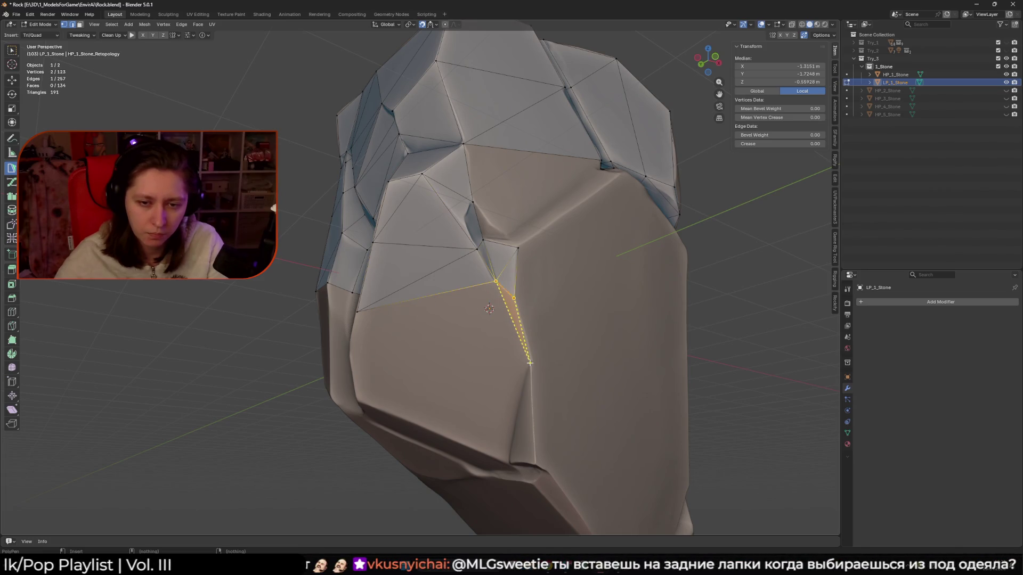
mouse_move(530, 363)
middle_mouse_down()
mouse_move(521, 329)
mouse_move(538, 329)
mouse_move(516, 329)
middle_mouse_up()
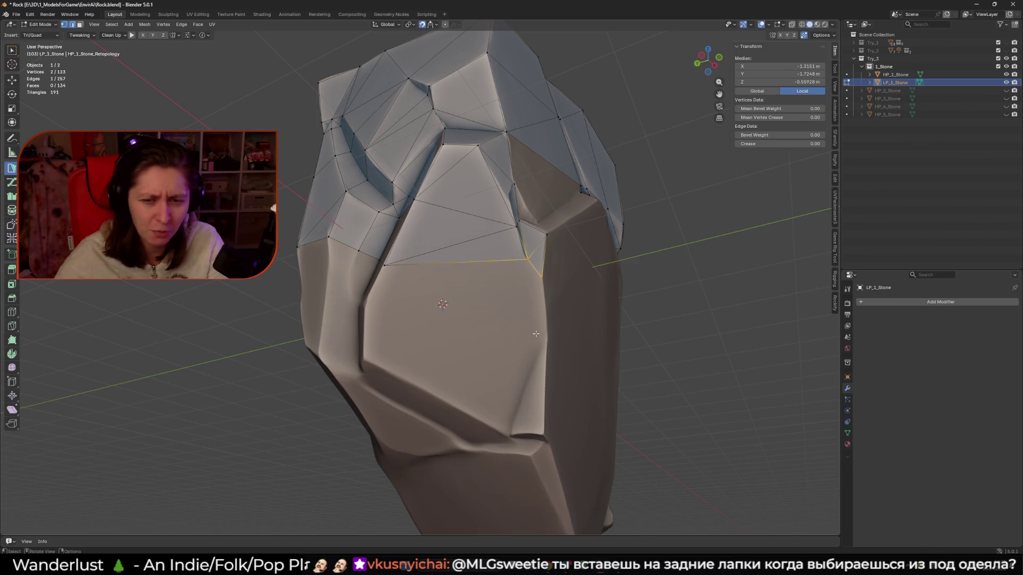
middle_click_drag(368, 299, 396, 305)
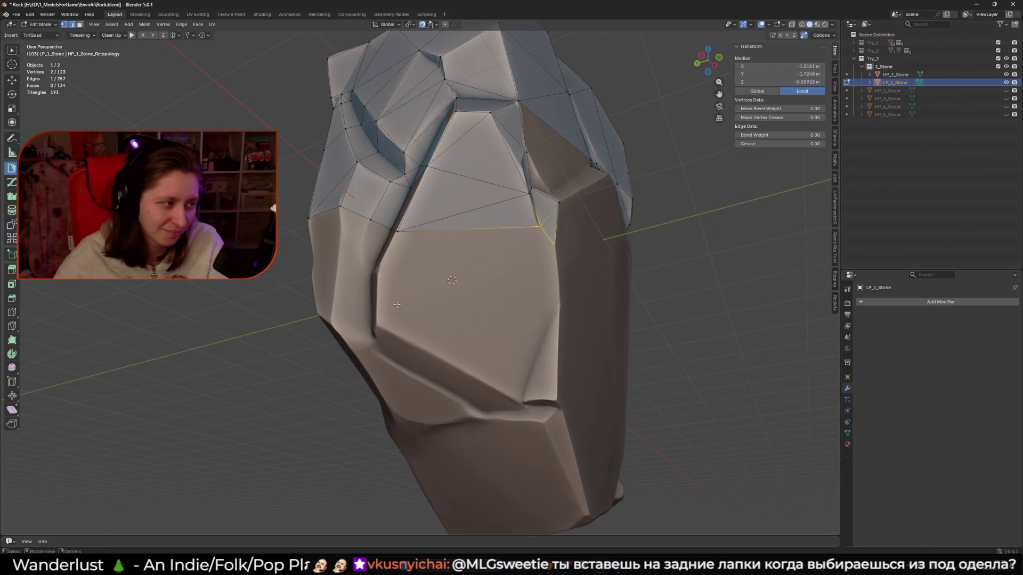
left_click(377, 325, "ctrl")
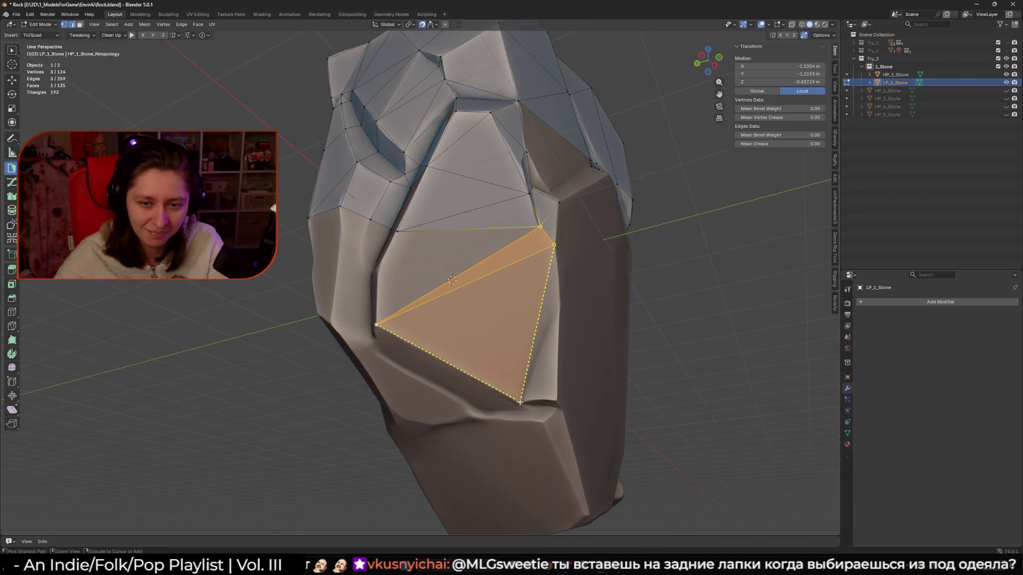
middle_click_drag(505, 305, 443, 250)
left_click(426, 245, "ctrl")
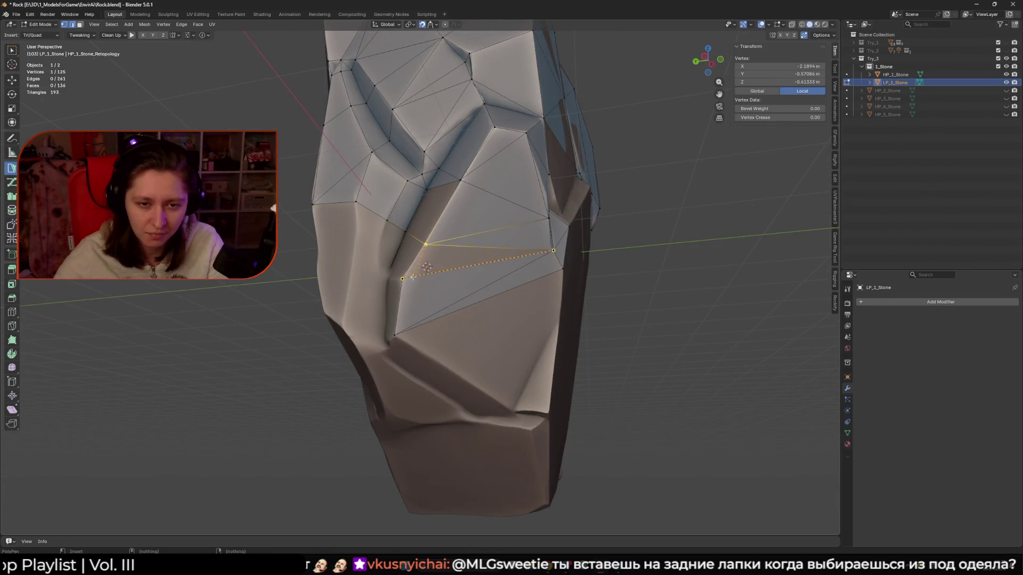
Fill the remaining gap with a triangle and add a new face along the crease.
left_click(530, 252, "ctrl")
mouse_move(530, 252)
middle_mouse_down()
mouse_move(465, 275)
mouse_move(464, 289)
middle_mouse_up()
left_click(482, 260, "shift")
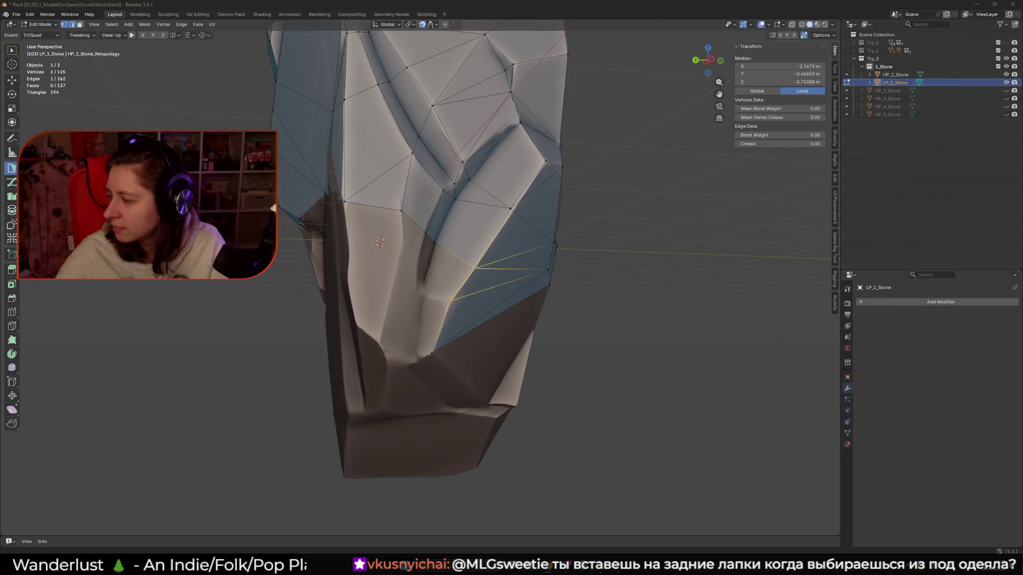
mouse_move(416, 288)
middle_mouse_down()
mouse_move(431, 288)
mouse_move(384, 286)
middle_mouse_up()
left_click(413, 294)
left_click(397, 293)
Build a face with a new corner vertex on the rock surface, joined to a neighbouring vertex.
left_click(421, 215, "shift")
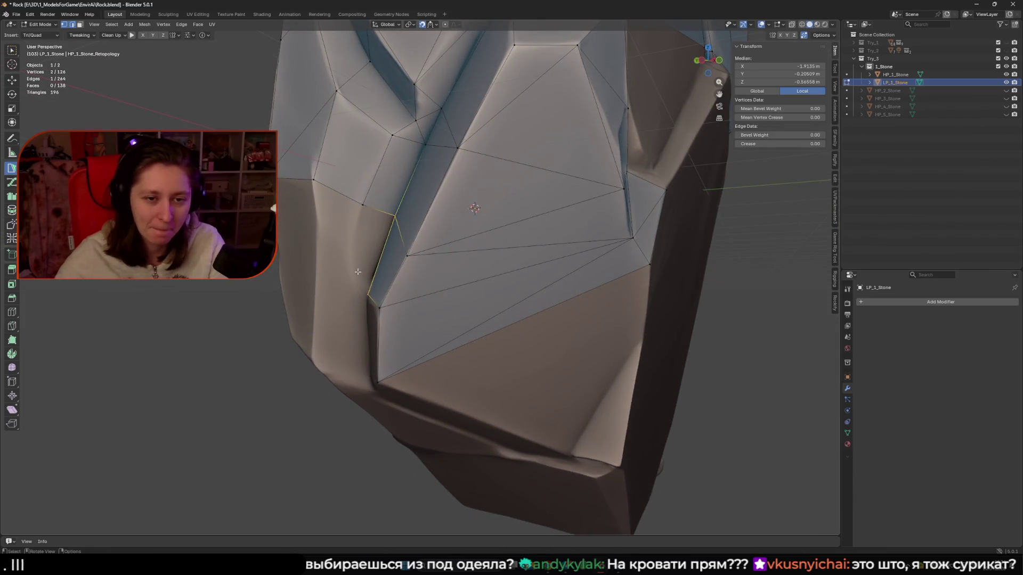
middle_click_drag(421, 214, 386, 278)
left_click(387, 284)
left_click_drag(392, 275, 385, 285)
left_click(351, 166)
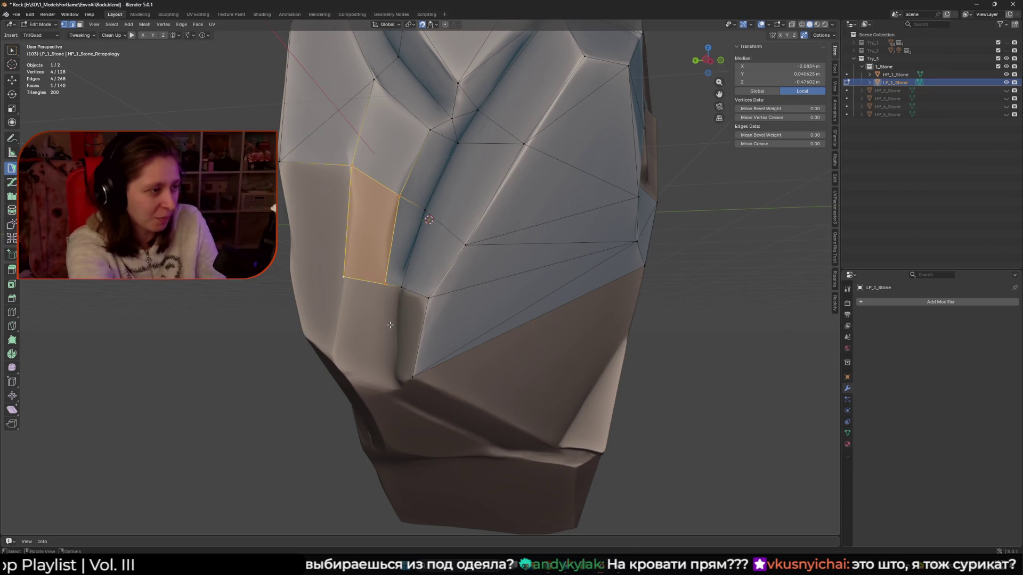
Merge a stray vertex into its neighbour and fill a new quad on the lower side.
middle_click_drag(383, 315, 395, 299)
left_click_drag(388, 250, 404, 268)
mouse_move(396, 272)
middle_mouse_down()
mouse_move(430, 270)
mouse_move(363, 300)
mouse_move(395, 257)
mouse_move(451, 262)
mouse_move(396, 270)
mouse_move(418, 340)
mouse_move(411, 315)
mouse_move(395, 326)
middle_mouse_up()
left_click(430, 269, "ctrl")
left_click(394, 258)
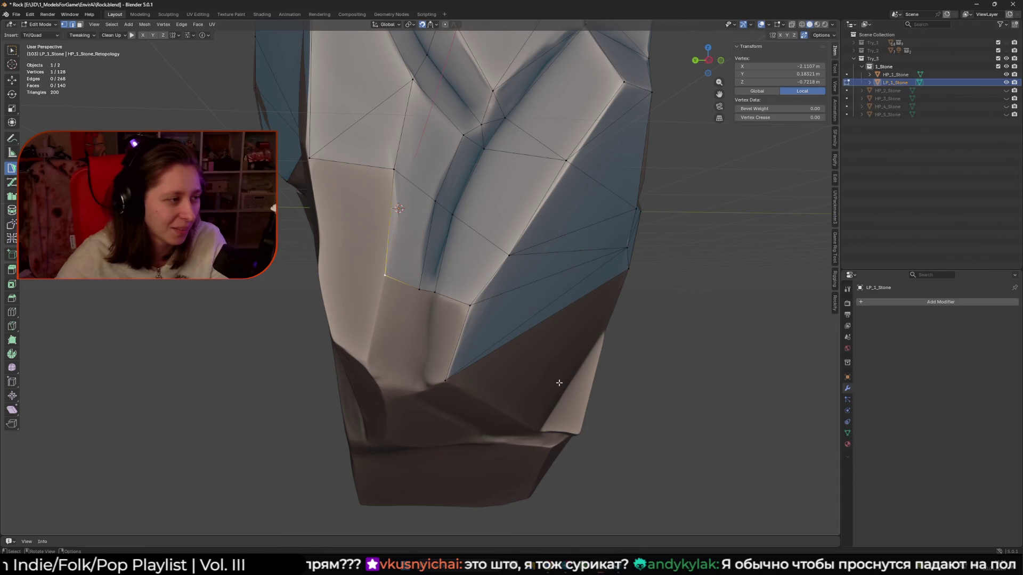
Add several triangles and faces extending down the rock's side.
middle_click_drag(430, 358, 430, 356)
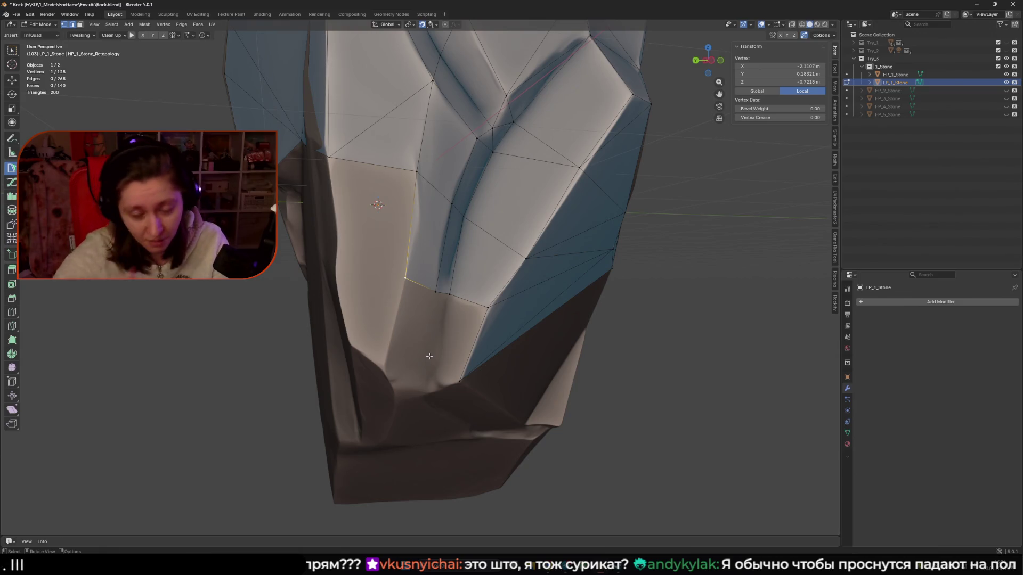
mouse_move(429, 355)
middle_mouse_down()
mouse_move(403, 289)
mouse_move(377, 297)
mouse_move(415, 288)
middle_mouse_up()
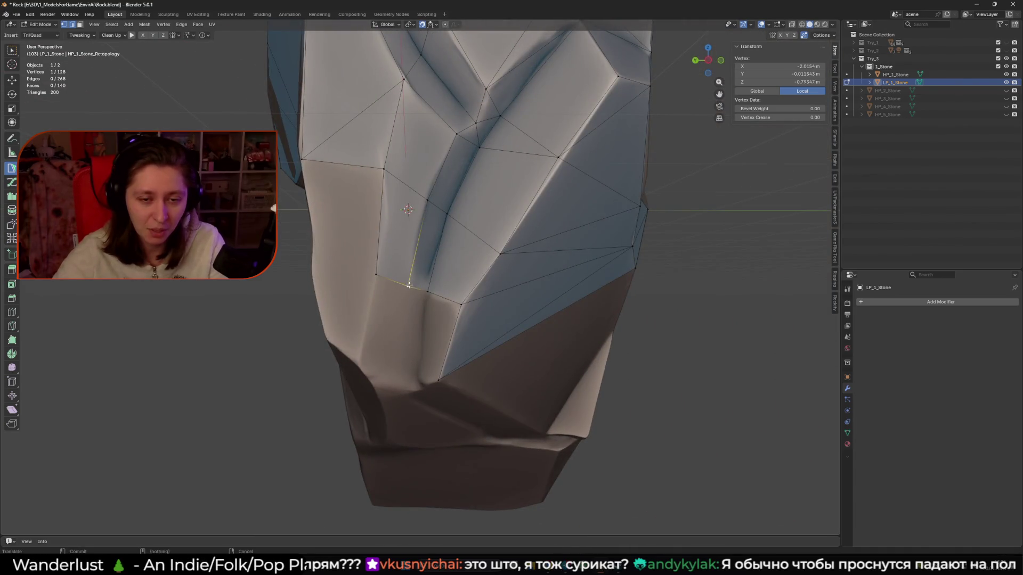
left_click(416, 290)
middle_click_drag(415, 291, 424, 319)
left_click_drag(424, 320, 421, 368, "ctrl")
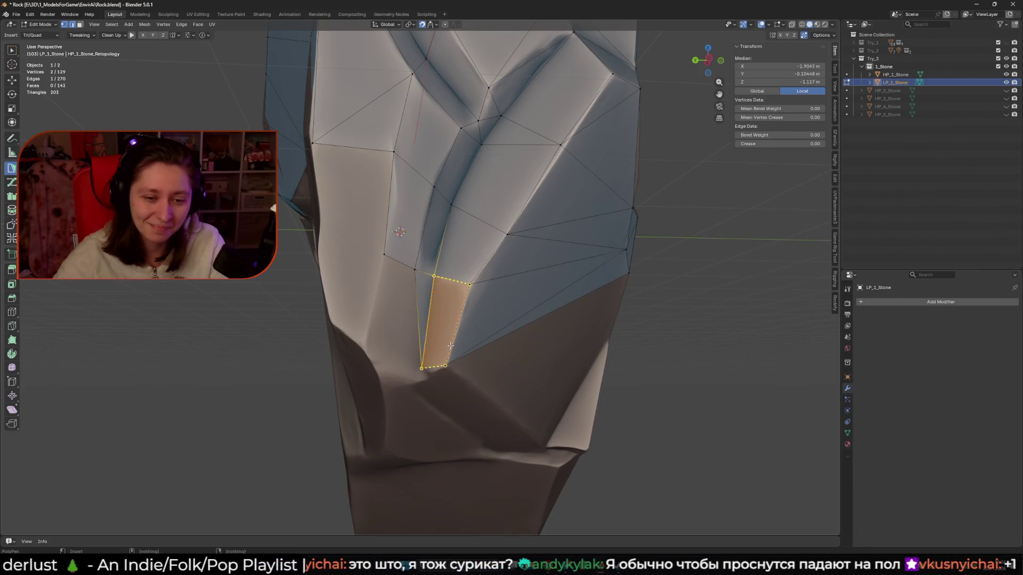
left_click(424, 347)
mouse_move(424, 347)
middle_mouse_down()
mouse_move(409, 369)
mouse_move(373, 319)
middle_mouse_up()
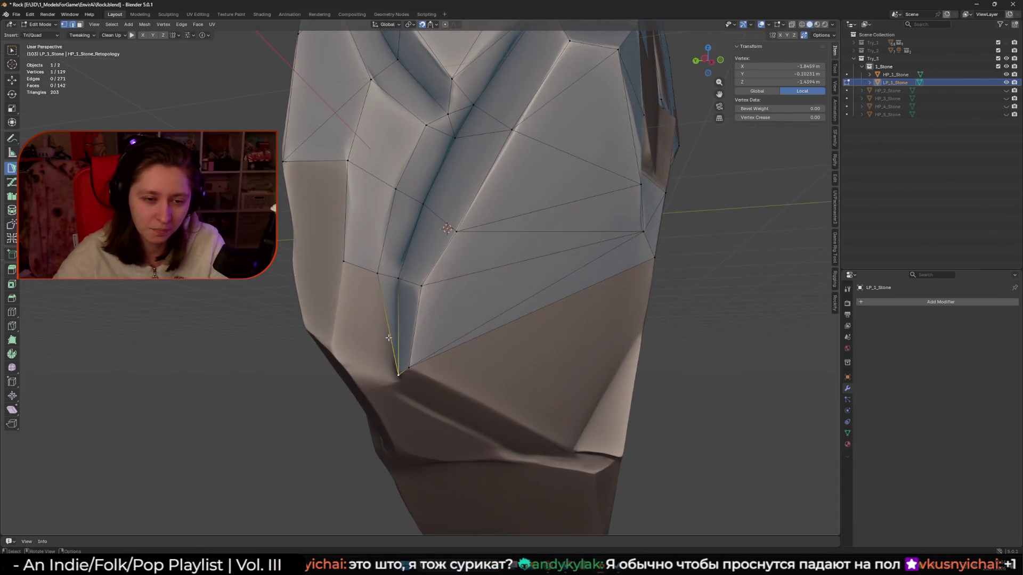
left_click(344, 262, "ctrl")
left_click(344, 263)
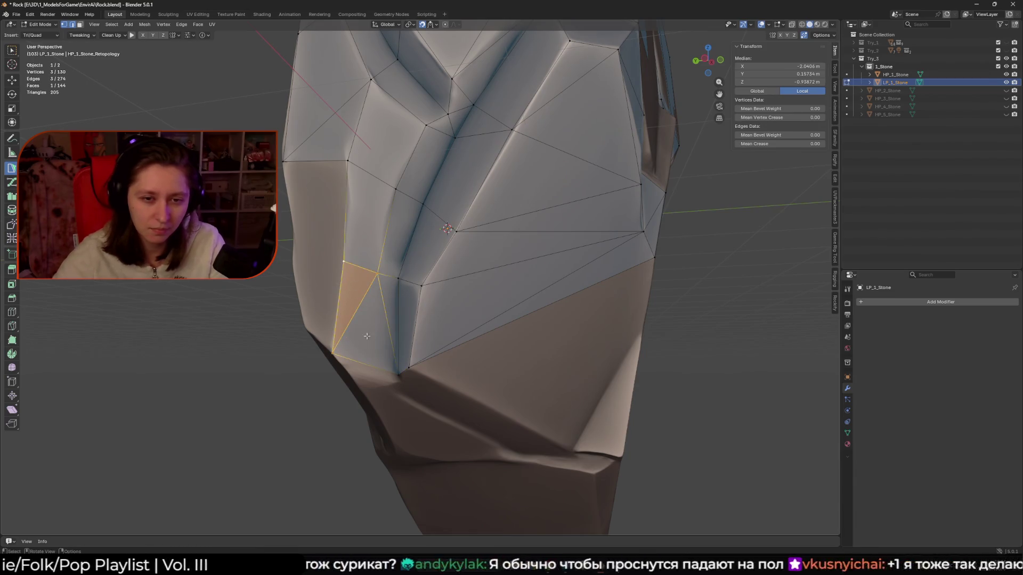
Add faces on the rock's underside, moving their vertices to fit the surface.
middle_click_drag(344, 262, 410, 346)
middle_click_drag(415, 263, 420, 262)
left_click(415, 264, "ctrl")
left_click(421, 220, "shift")
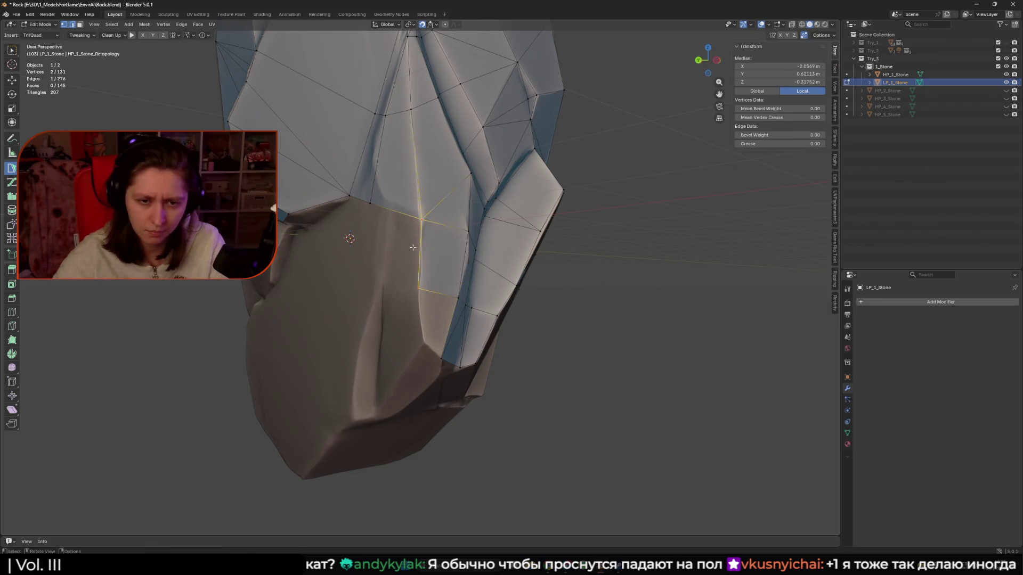
scroll(426, 219, "up", 5)
middle_click_drag(431, 219, 456, 199)
left_click_drag(456, 199, 464, 198)
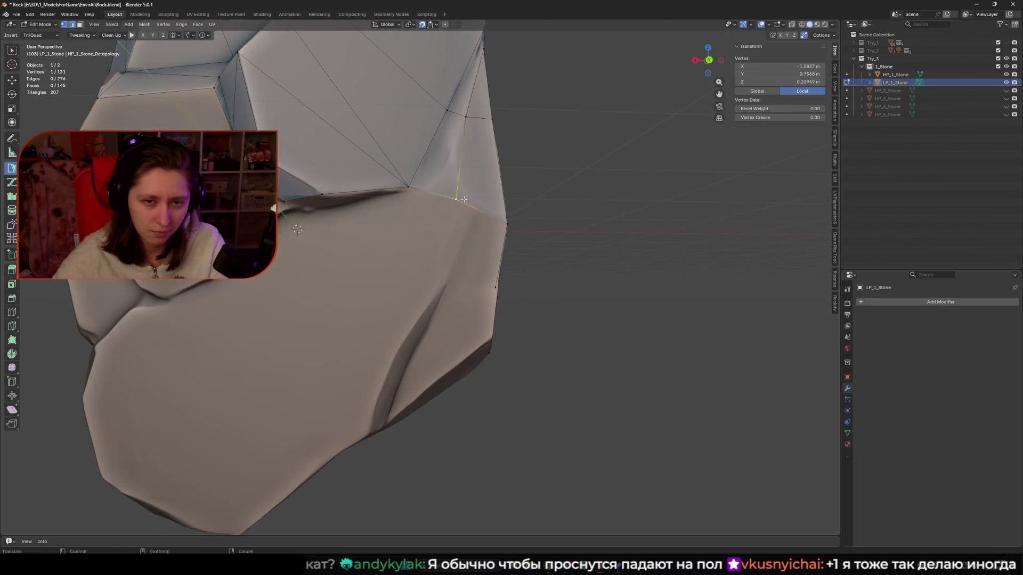
left_click(425, 279, "ctrl")
mouse_move(474, 201)
middle_mouse_down()
mouse_move(425, 279)
mouse_move(440, 286)
middle_mouse_up()
left_click_drag(440, 286, 443, 289)
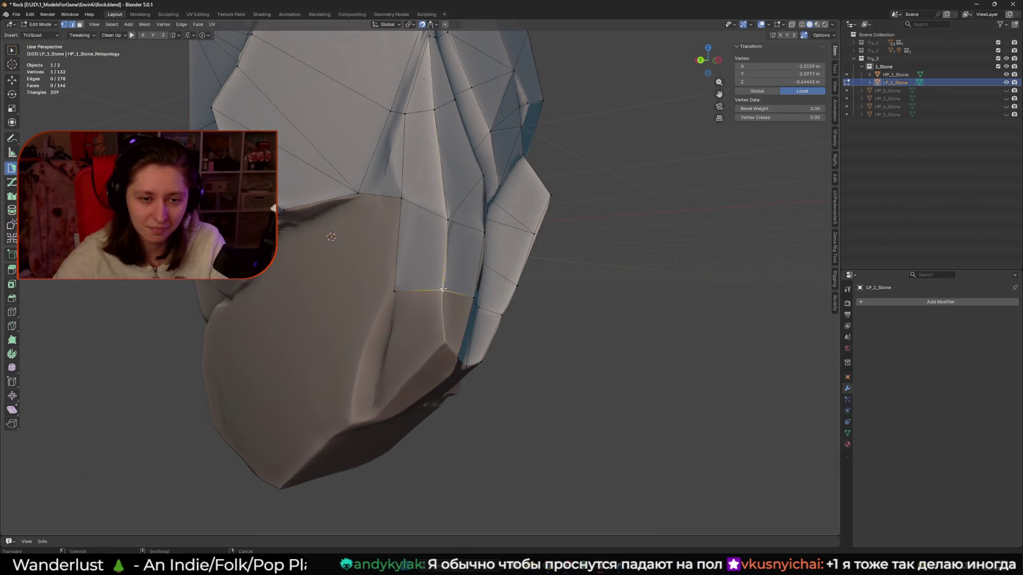
Place two vertices below the underside edge and build a quad, moving a vertex along the rock.
mouse_move(399, 294)
middle_mouse_down()
mouse_move(418, 293)
mouse_move(415, 265)
middle_mouse_up()
left_click(382, 313, "ctrl")
left_click(377, 344, "ctrl")
left_click(378, 385, "ctrl")
left_click(368, 388, "ctrl")
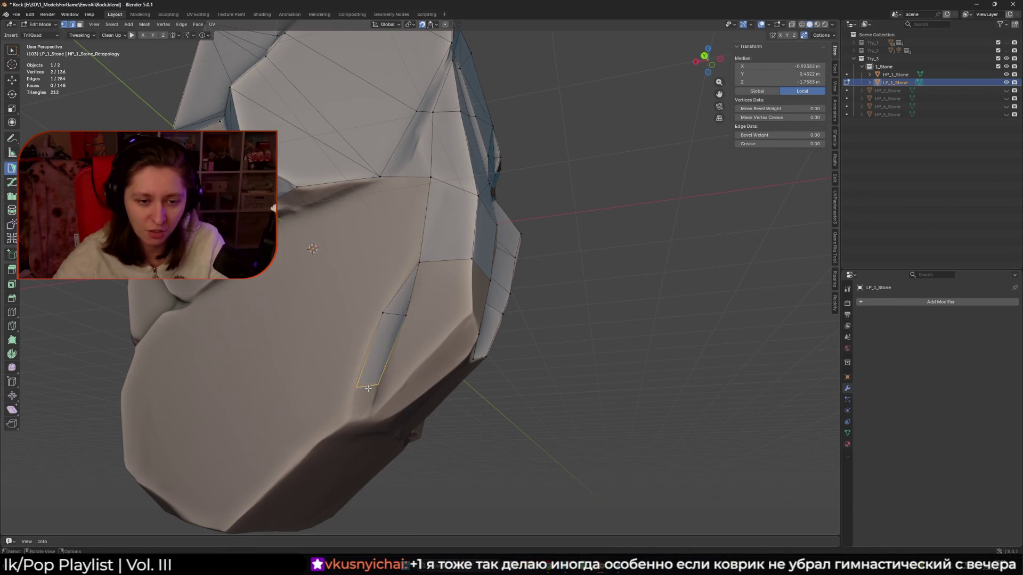
left_click_drag(383, 315, 376, 328)
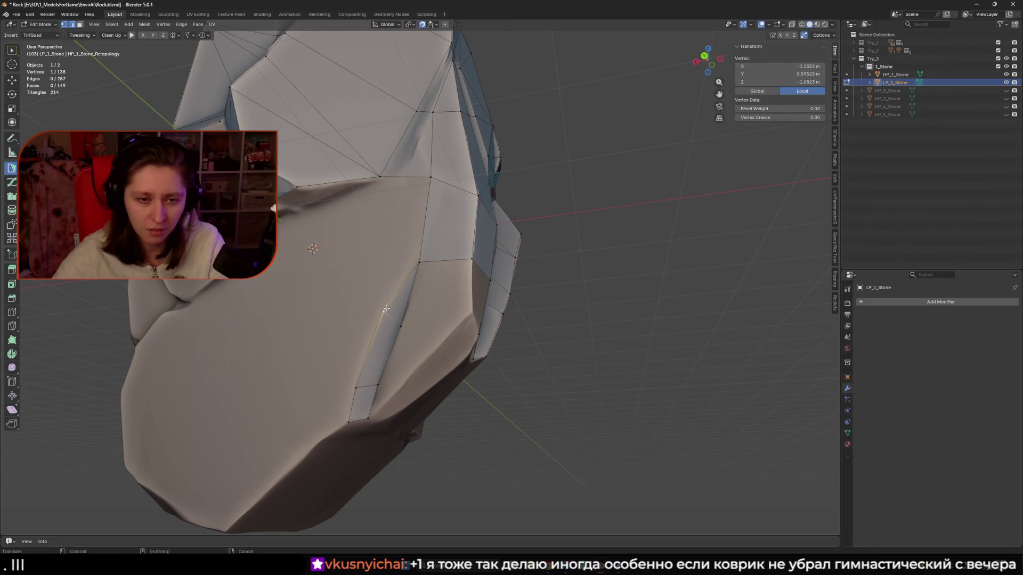
middle_click_drag(383, 309, 392, 310, "shift")
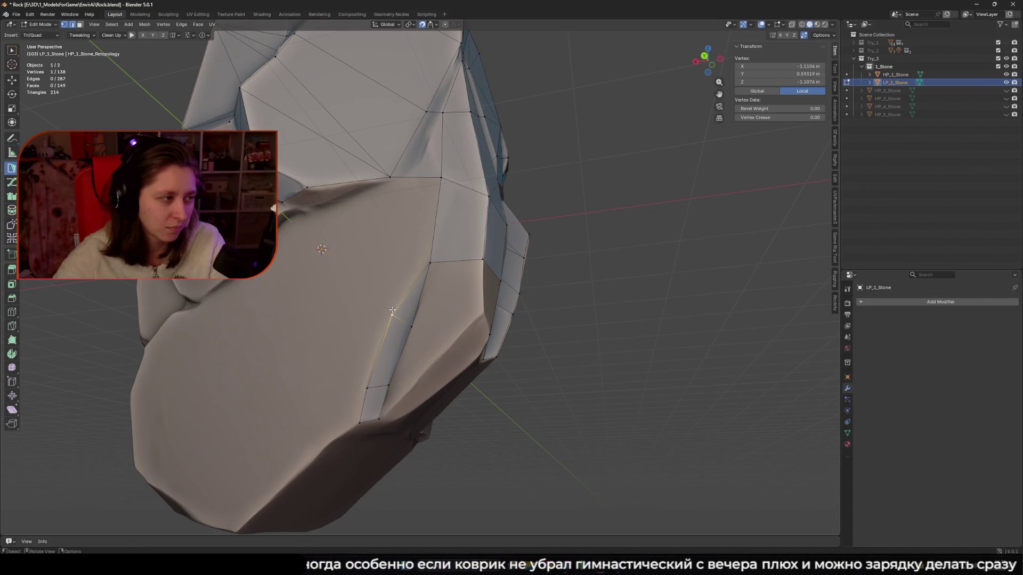
Add a triangle off the edge next to the new quad and snap a vertex onto the rock.
mouse_move(392, 302)
middle_mouse_down()
mouse_move(413, 297)
mouse_move(427, 174)
mouse_move(408, 207)
mouse_move(412, 230)
mouse_move(366, 245)
mouse_move(362, 262)
middle_mouse_up()
left_click(397, 283, "shift")
left_click(412, 230)
left_click(413, 230, "ctrl")
left_click_drag(363, 262, 339, 236)
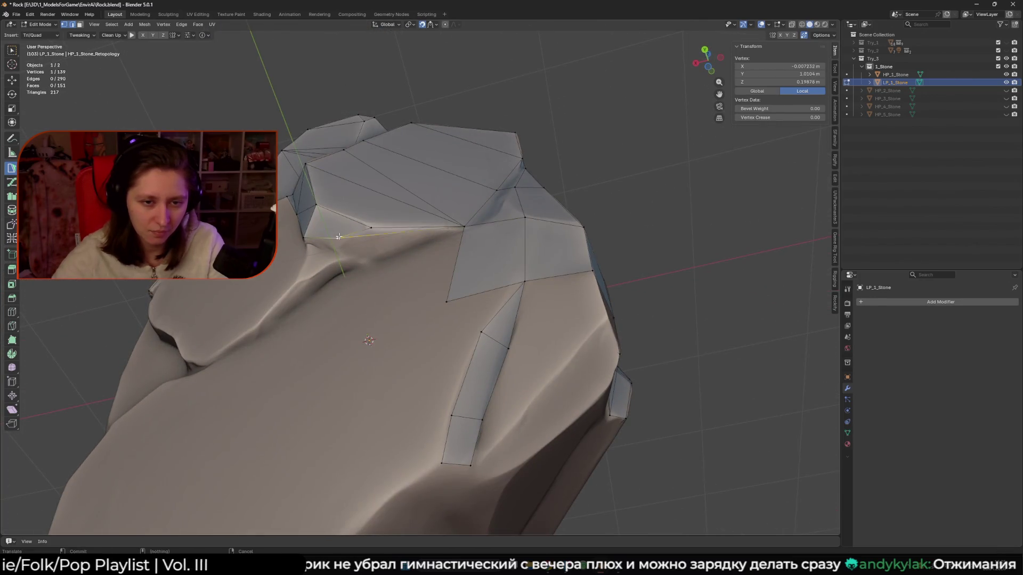
Extrude a vertex, build a quad off the new edge and slide a vertex onto the rock.
right_click(346, 258, "ctrl")
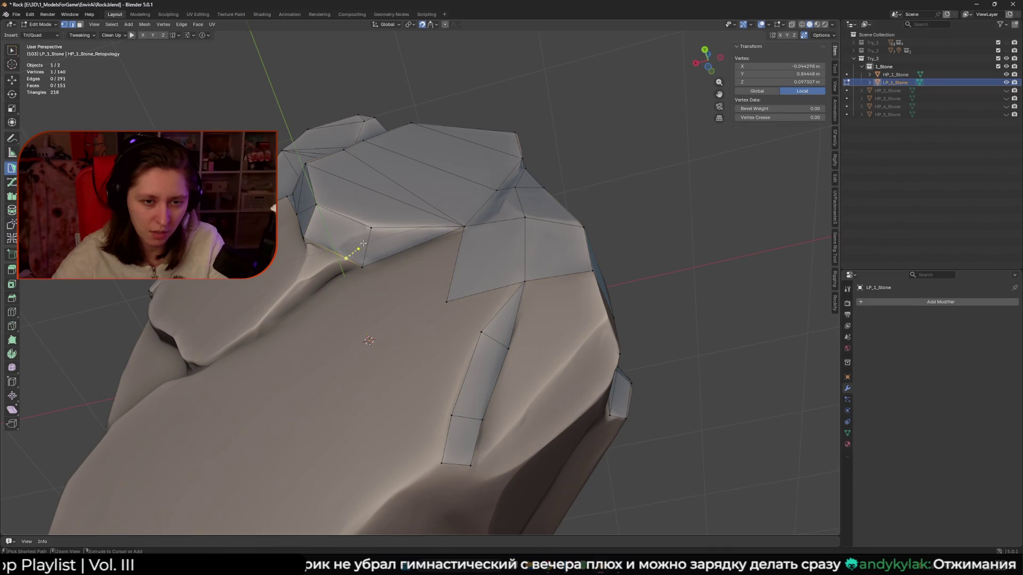
left_click(353, 266, "shift")
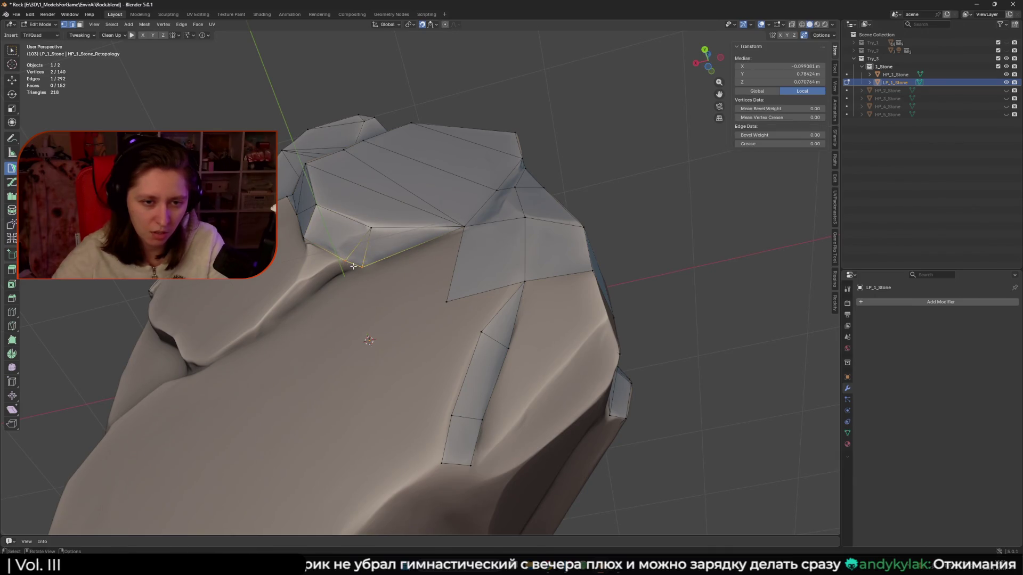
left_click_drag(295, 284, 301, 293)
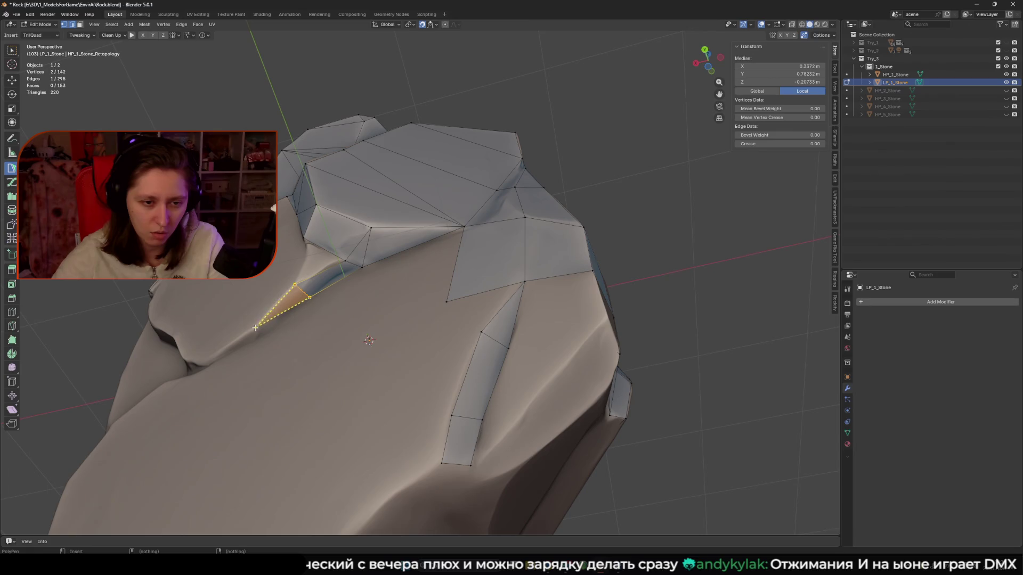
middle_click_drag(240, 345, 363, 275)
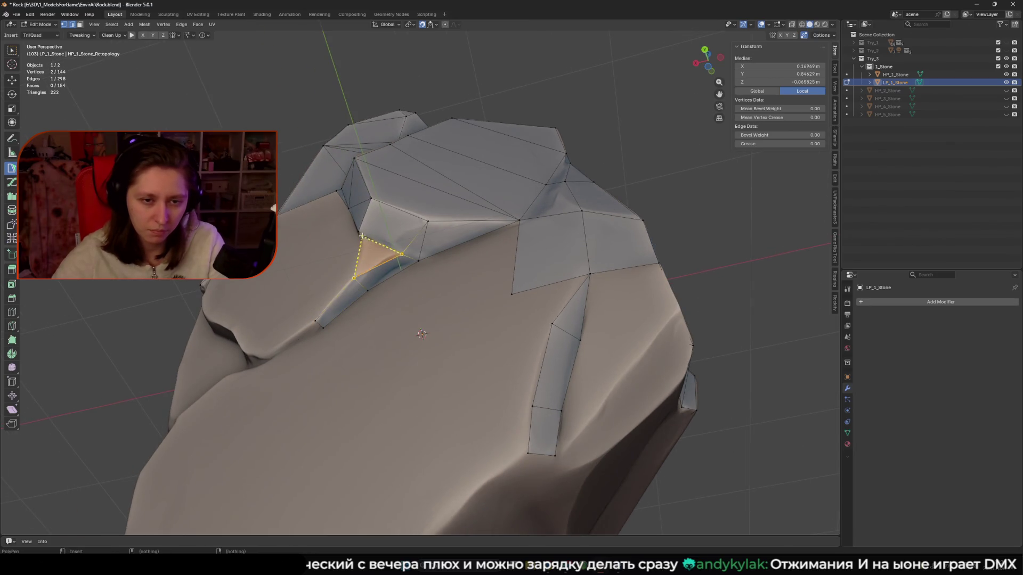
left_click_drag(364, 232, 358, 230)
middle_click_drag(358, 231, 382, 282)
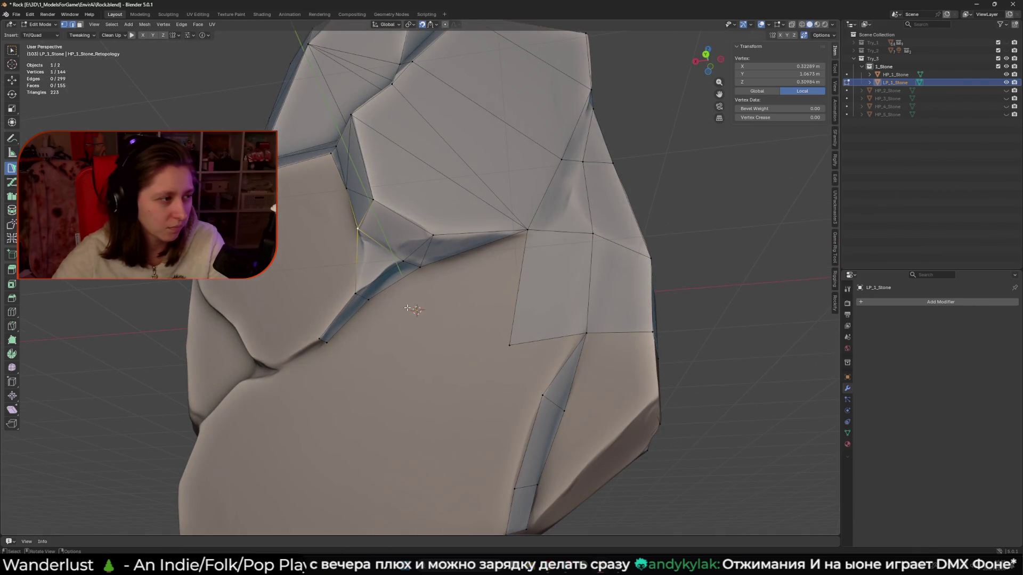
Fill new faces with F from a selected edge and a border vertex below the chunk.
mouse_move(438, 330)
middle_mouse_down()
mouse_move(482, 289)
mouse_move(481, 303)
middle_mouse_up()
left_click(509, 213, "shift")
key("f")
left_click(488, 292)
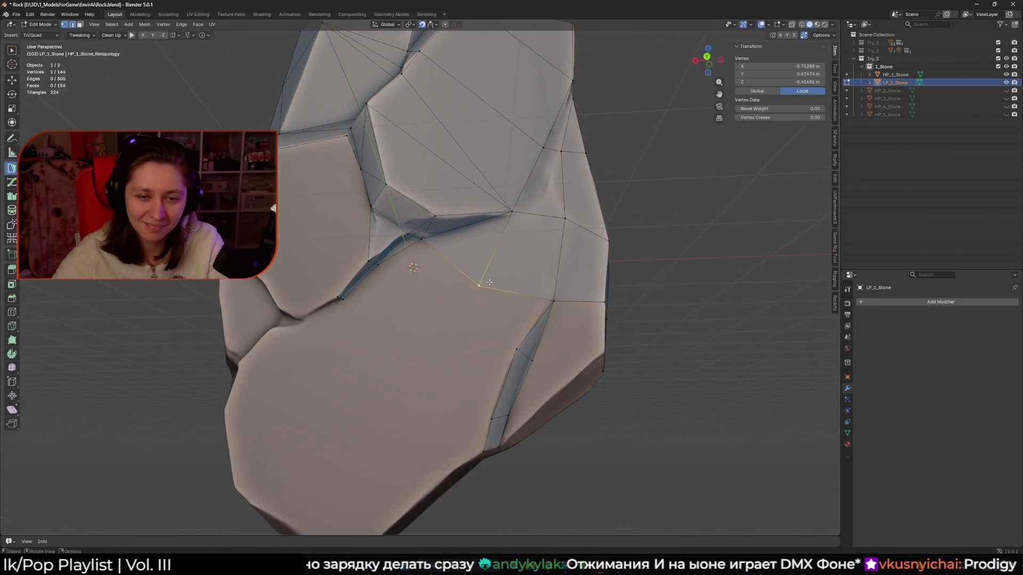
key("f")
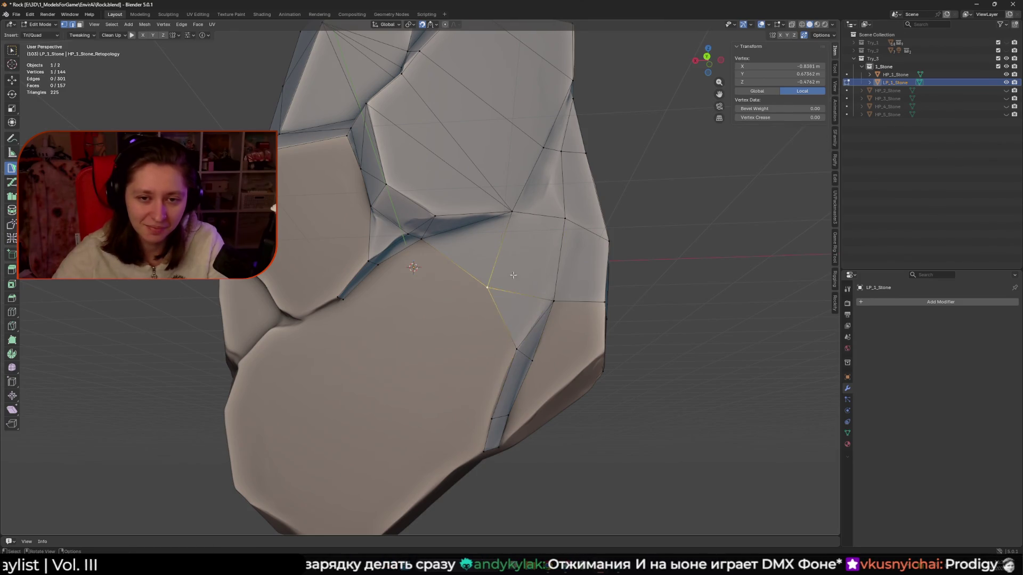
Split a face with a new edge on the right side and snap a vertex onto the surface.
middle_click_drag(513, 275, 531, 290)
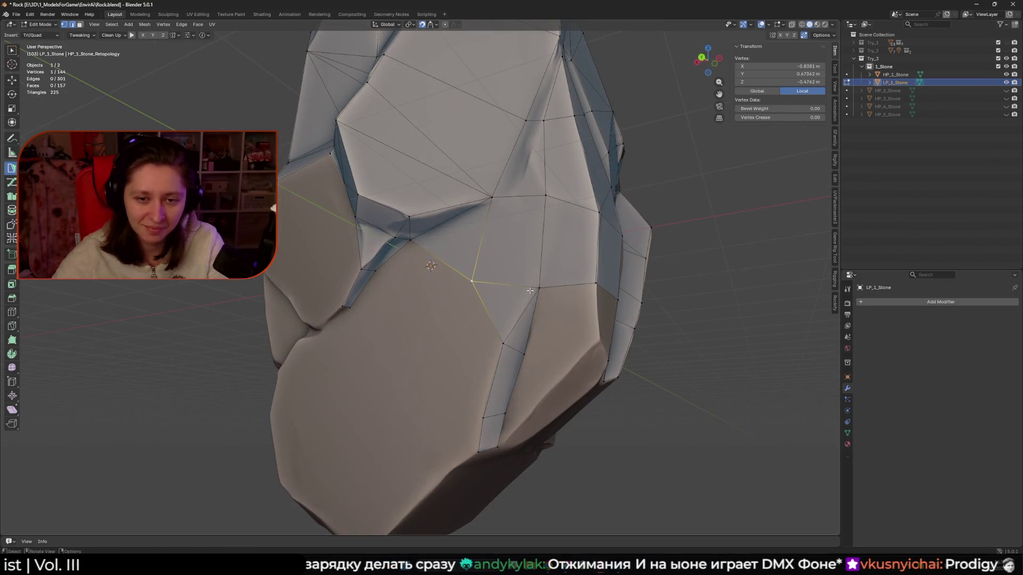
left_click(492, 197)
scroll(675, 258, "down", 3)
mouse_move(675, 258)
middle_mouse_down()
mouse_move(612, 277)
mouse_move(586, 302)
mouse_move(520, 306)
mouse_move(454, 327)
mouse_move(496, 371)
mouse_move(479, 320)
mouse_move(437, 255)
middle_mouse_up()
scroll(521, 306, "down", 3)
scroll(495, 371, "up", 2)
scroll(419, 235, "up", 3)
left_click_drag(419, 234, 419, 232)
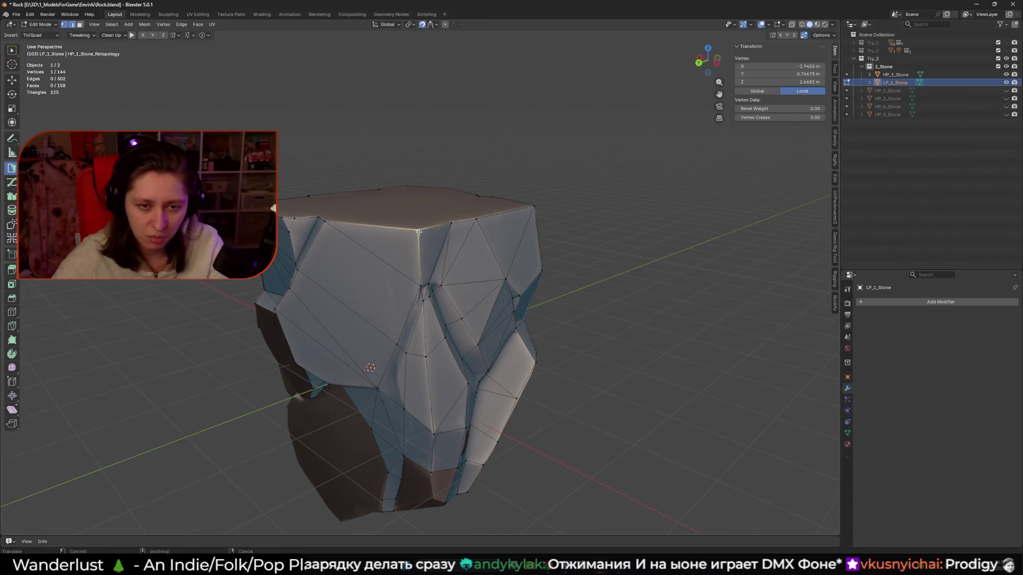
Extend two quads off the selected edge beside the chunk's lower edge and fit vertices to the rock contour.
mouse_move(374, 308)
middle_mouse_down()
mouse_move(448, 294)
mouse_move(445, 267)
middle_mouse_up()
scroll(426, 298, "up", 4)
left_click_drag(446, 229, 448, 292, "ctrl")
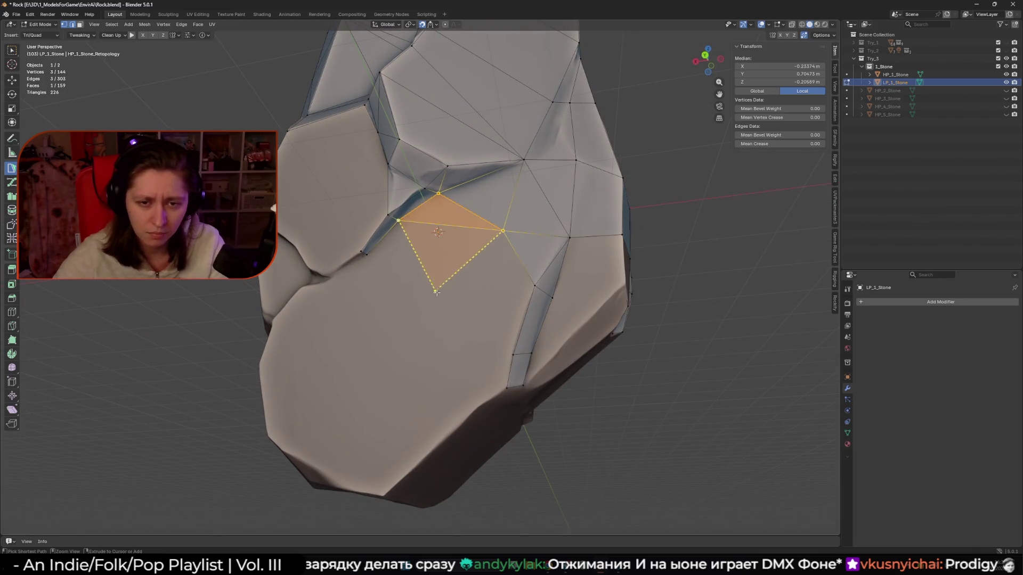
left_click(383, 334, "ctrl")
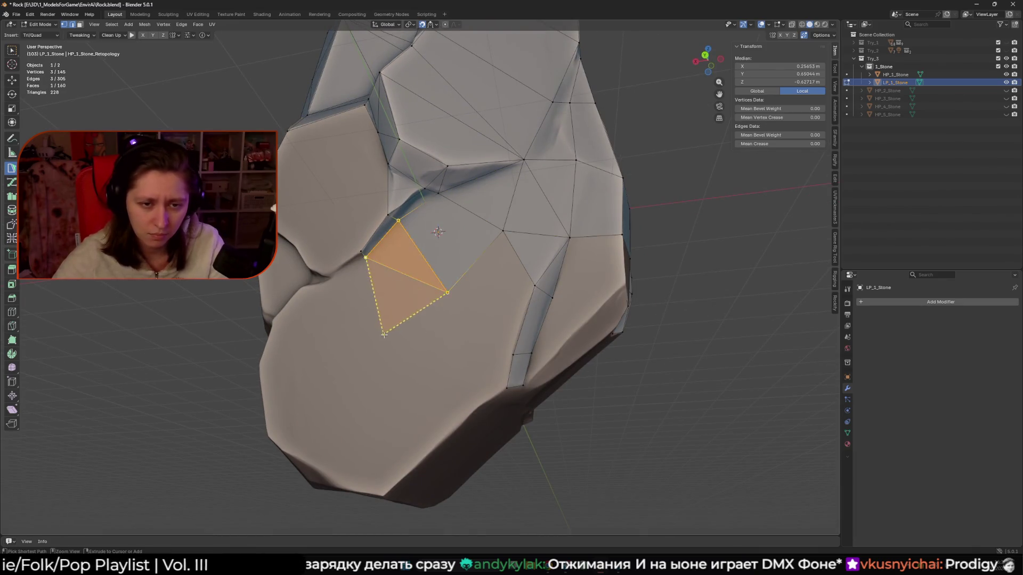
left_click(363, 255)
scroll(315, 280, "down", 3)
middle_click_drag(315, 281, 437, 324, "shift")
left_click_drag(495, 368, 494, 373)
scroll(488, 335, "up", 3)
middle_click_drag(487, 335, 471, 320)
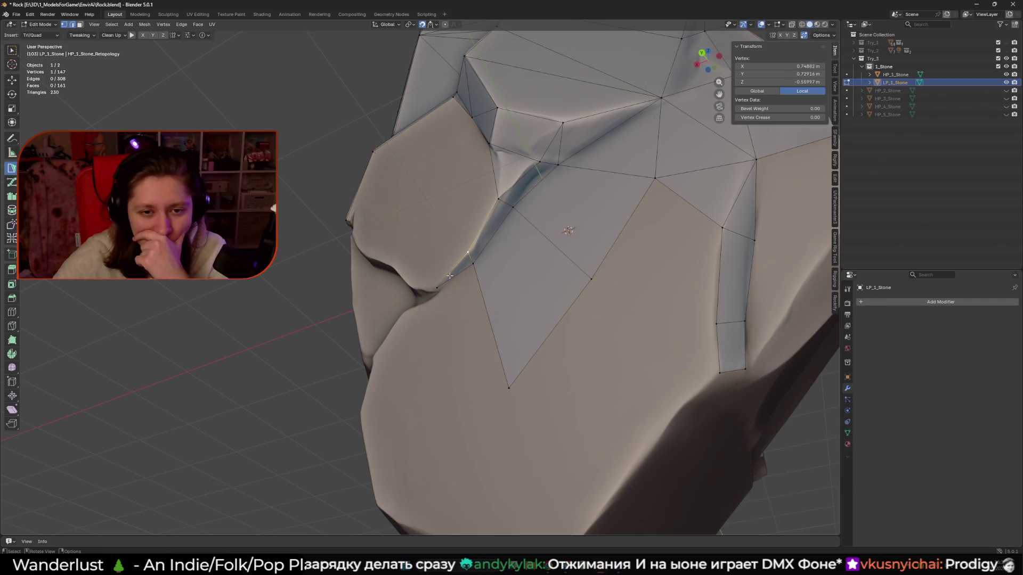
scroll(441, 309, "down", 5)
middle_click_drag(441, 310, 516, 340)
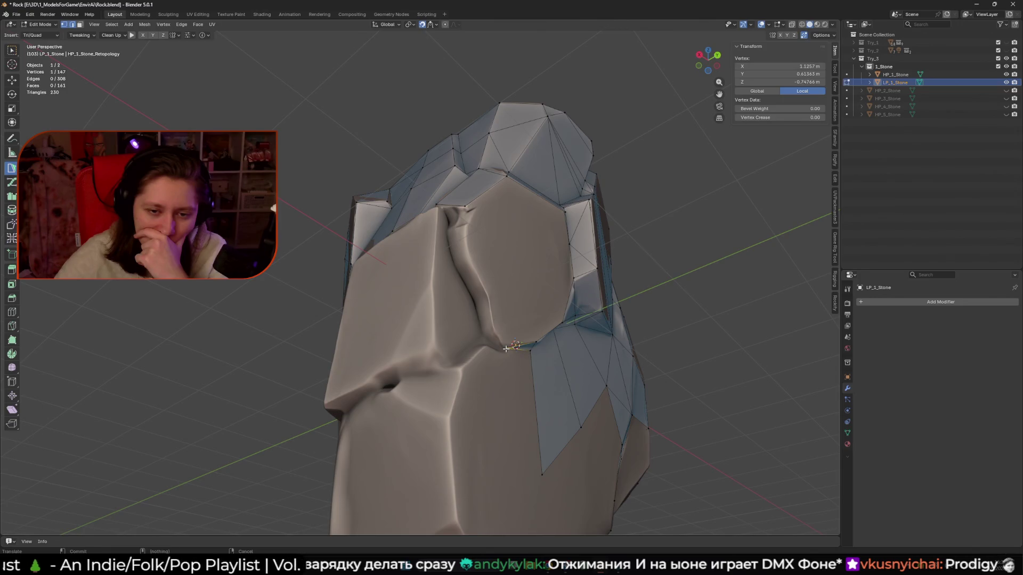
Build faces off an edge onto the chunk and add triangles around a new central vertex.
left_click(525, 345, "shift")
middle_click_drag(525, 345, 538, 352)
left_click_drag(520, 347, 474, 308)
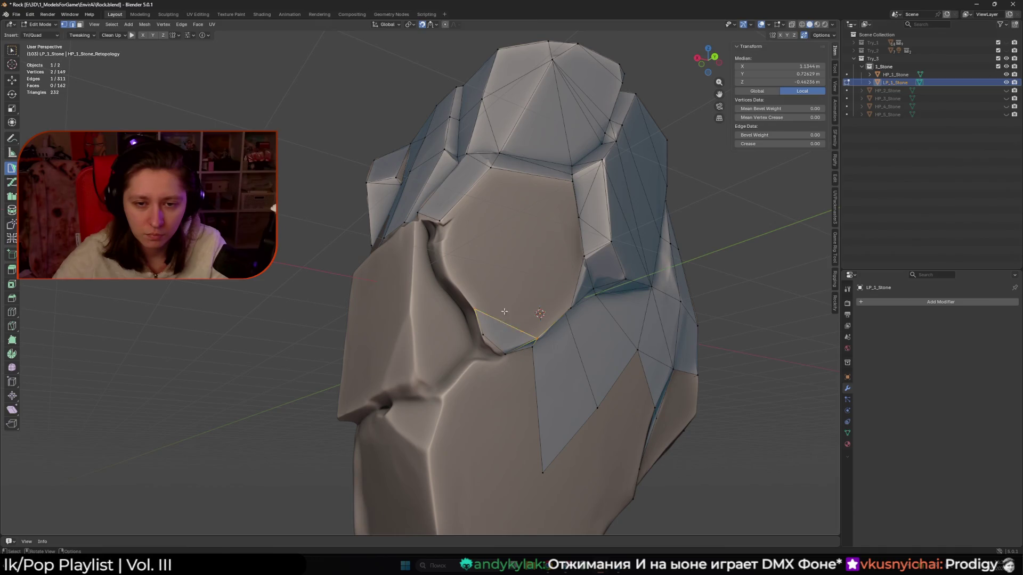
left_click(510, 230, "ctrl")
left_click(570, 308, "ctrl")
left_click_drag(509, 230, 516, 241)
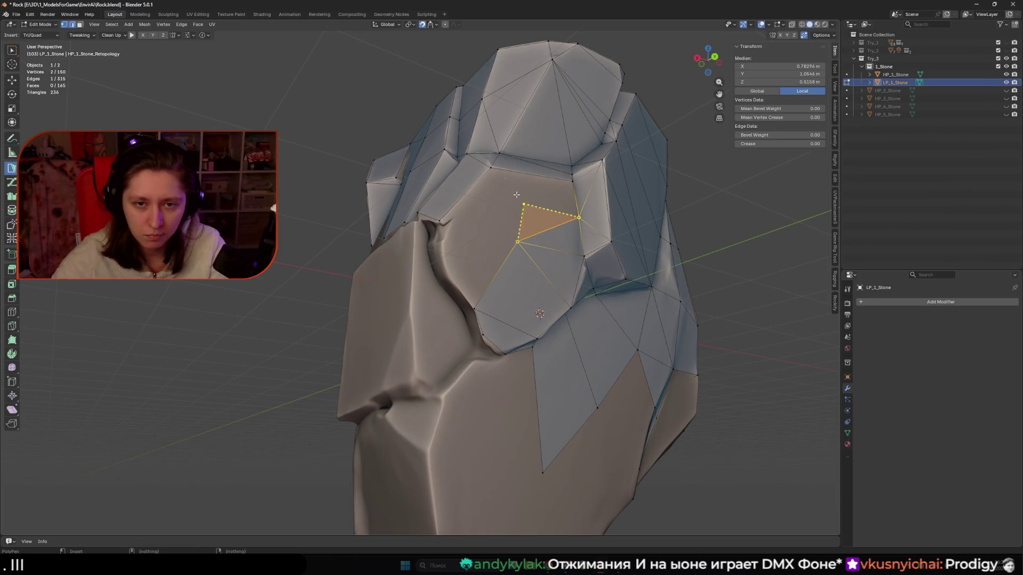
Add triangles joining the existing top vertex and nearby vertices across the chunk's front.
left_click(568, 187, "ctrl")
left_click(564, 193)
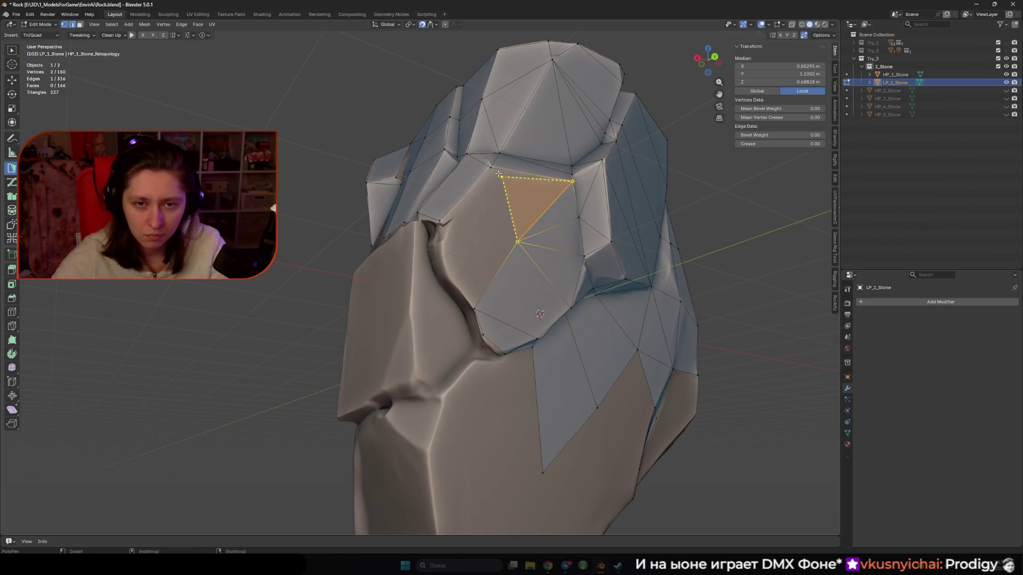
left_click(449, 223, "ctrl")
left_click(504, 249)
mouse_move(504, 248)
middle_mouse_down()
mouse_move(508, 268)
mouse_move(506, 252)
mouse_move(440, 261)
mouse_move(444, 290)
middle_mouse_up()
left_click(525, 250)
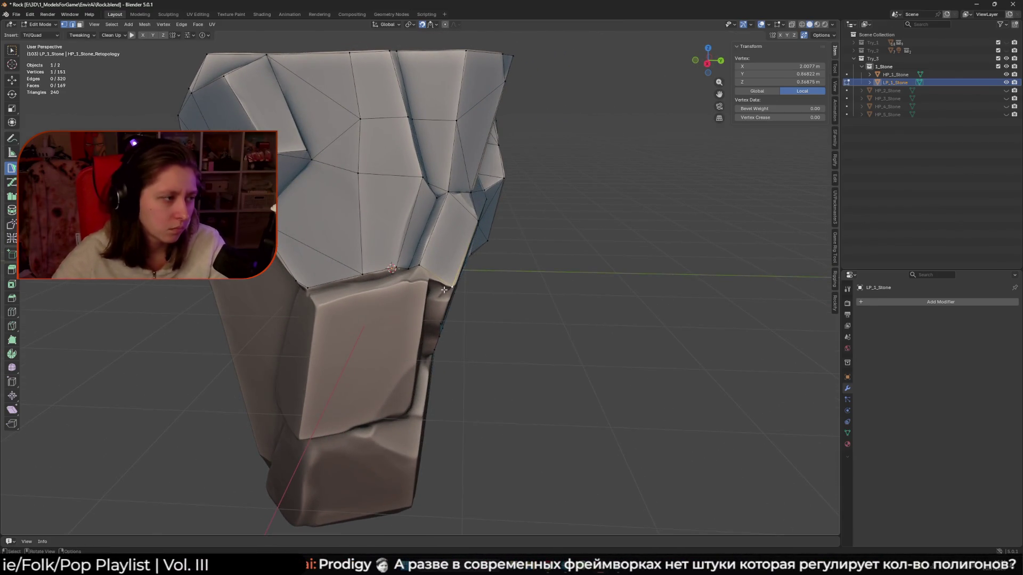
Drag the retopology edge vertex down onto the ledge.
mouse_move(463, 300)
middle_mouse_down()
mouse_move(407, 289)
mouse_move(443, 303)
mouse_move(454, 286)
middle_mouse_up()
scroll(454, 285, "up", 3)
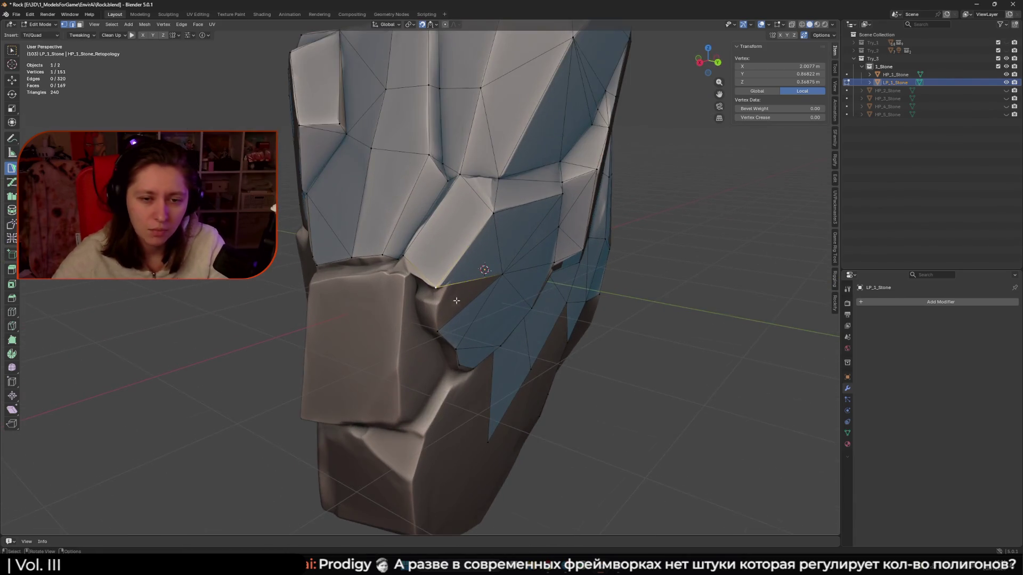
middle_click_drag(419, 277, 406, 274)
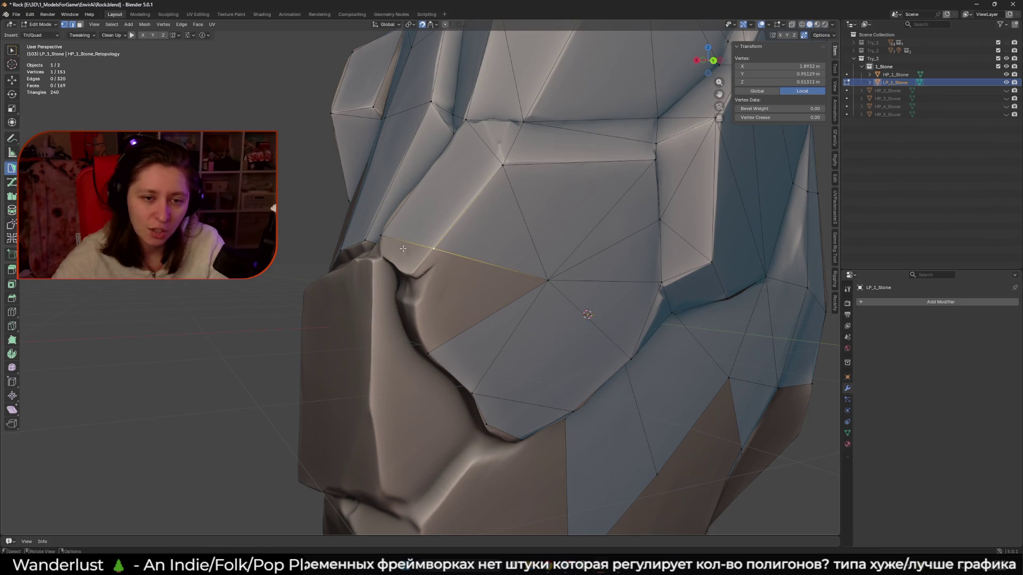
middle_click_drag(412, 249, 455, 263)
mouse_move(403, 255)
left_mouse_down()
mouse_move(429, 248)
mouse_move(390, 251)
left_mouse_up()
Build a small triangle off the adjacent edge at the ledge.
left_click(411, 251, "shift")
middle_click_drag(411, 251, 384, 254)
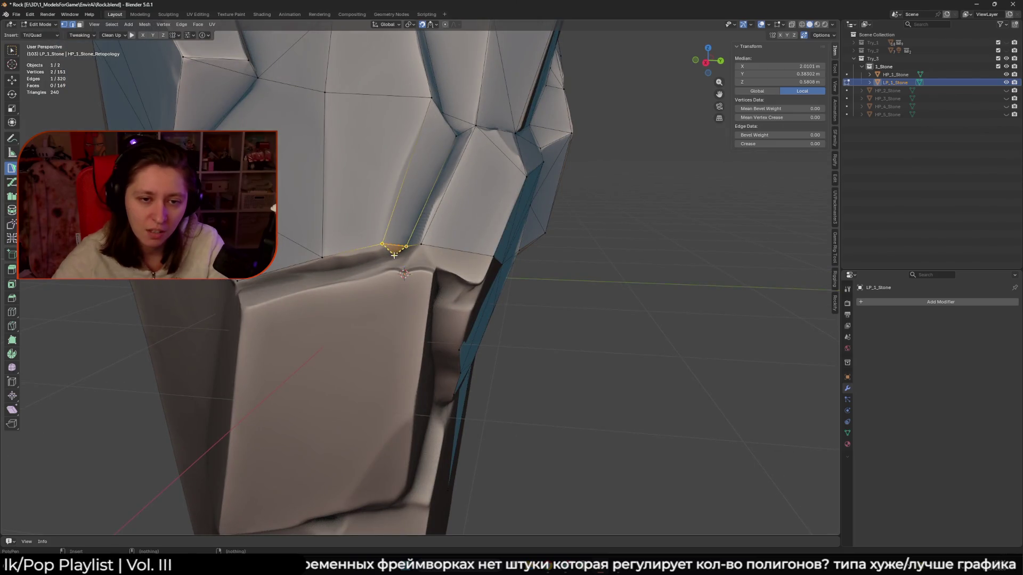
left_click_drag(395, 255, 395, 255)
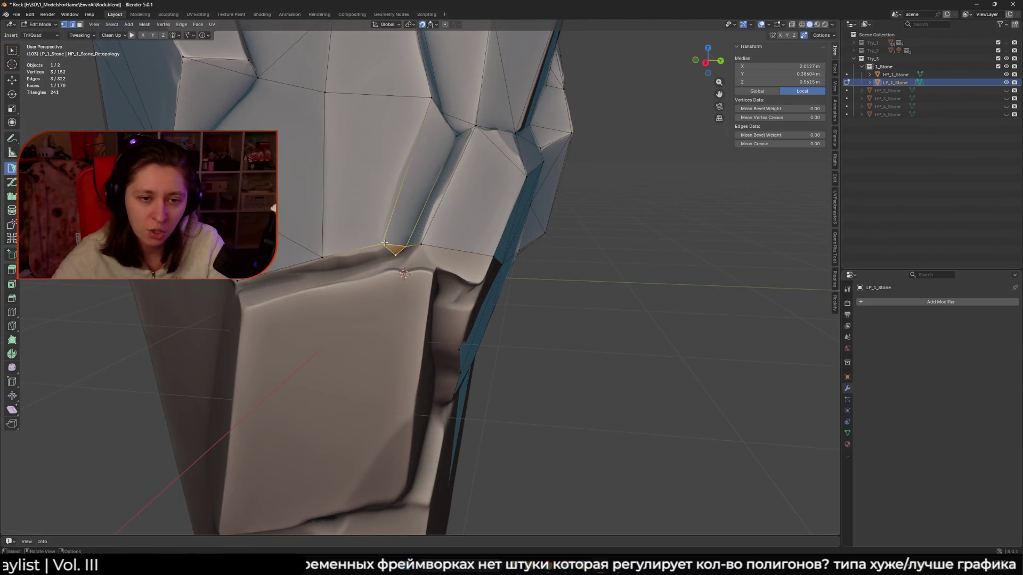
Add a small quad at the gap and move a vertex to close it.
mouse_move(384, 243)
middle_mouse_down()
mouse_move(346, 269)
mouse_move(394, 282)
mouse_move(370, 300)
mouse_move(376, 271)
middle_mouse_up()
left_click(337, 259)
left_click(316, 302)
left_click(416, 268)
left_click(358, 300)
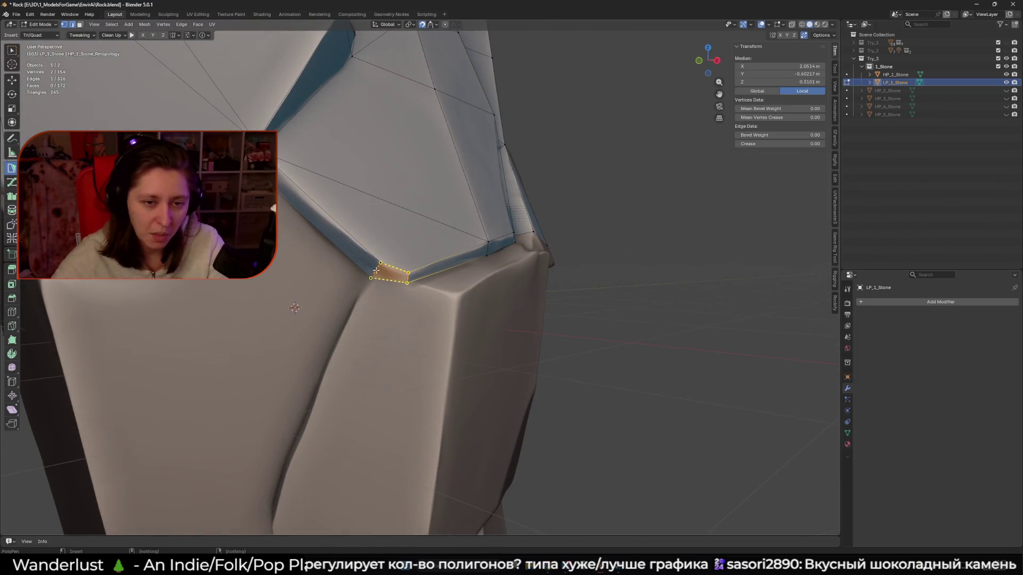
left_click_drag(373, 278, 377, 278)
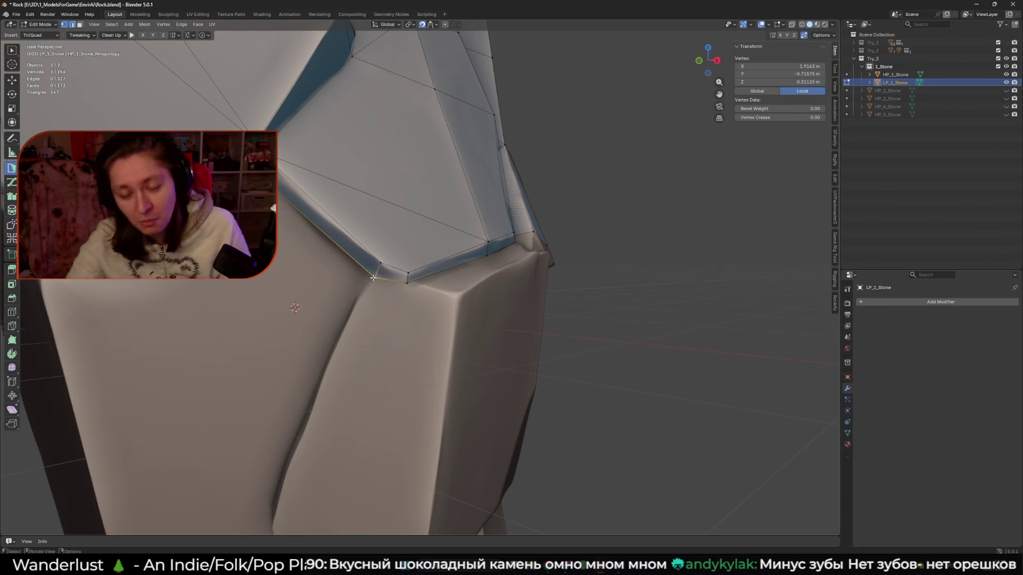
left_click(831, 25)
Try a pink MatCap, then shade the rock with a darker grey MatCap.
left_click(834, 97)
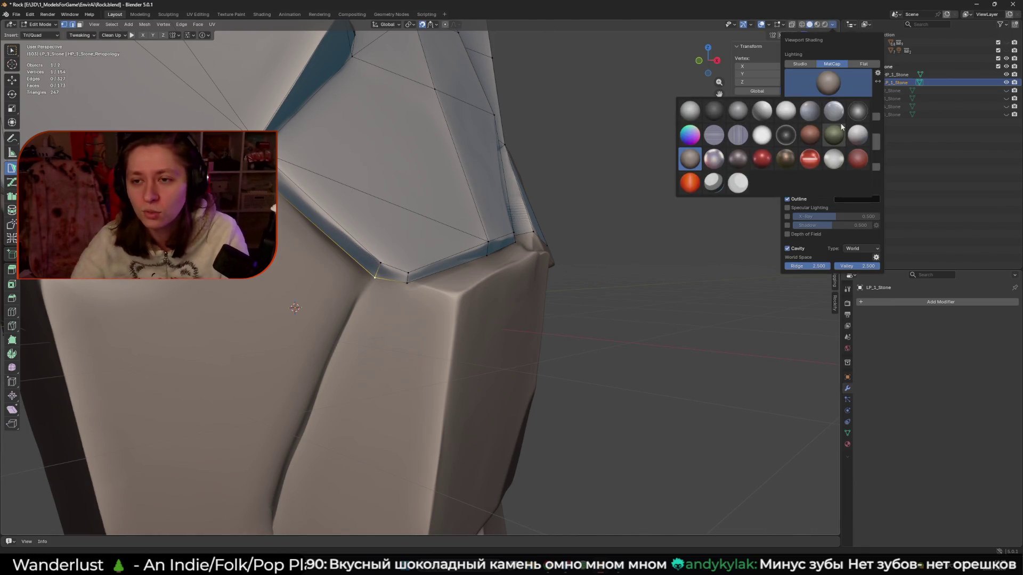
left_click(813, 137)
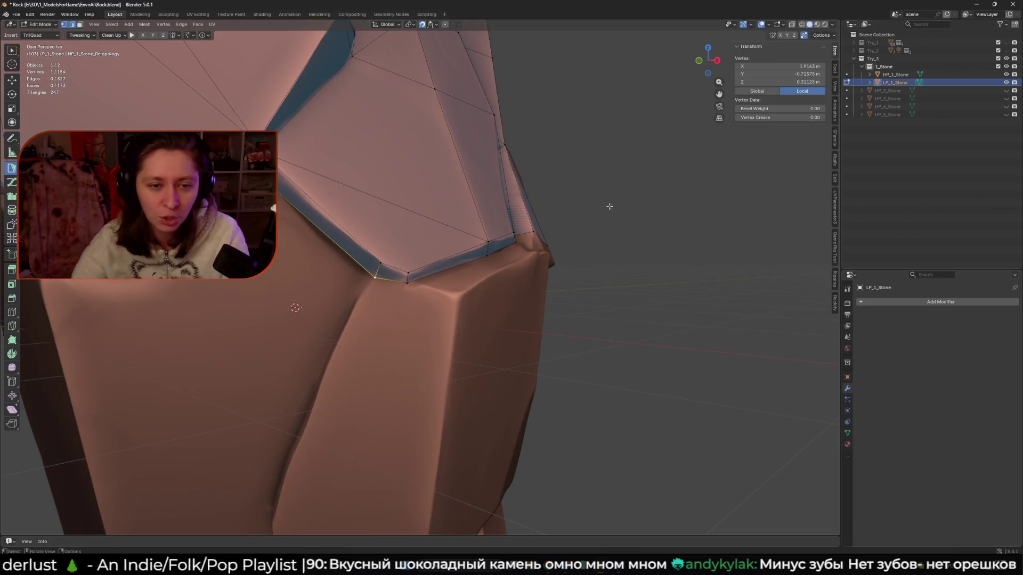
scroll(602, 213, "down", 3)
mouse_move(602, 213)
middle_mouse_down()
mouse_move(622, 217)
mouse_move(603, 206)
middle_mouse_up()
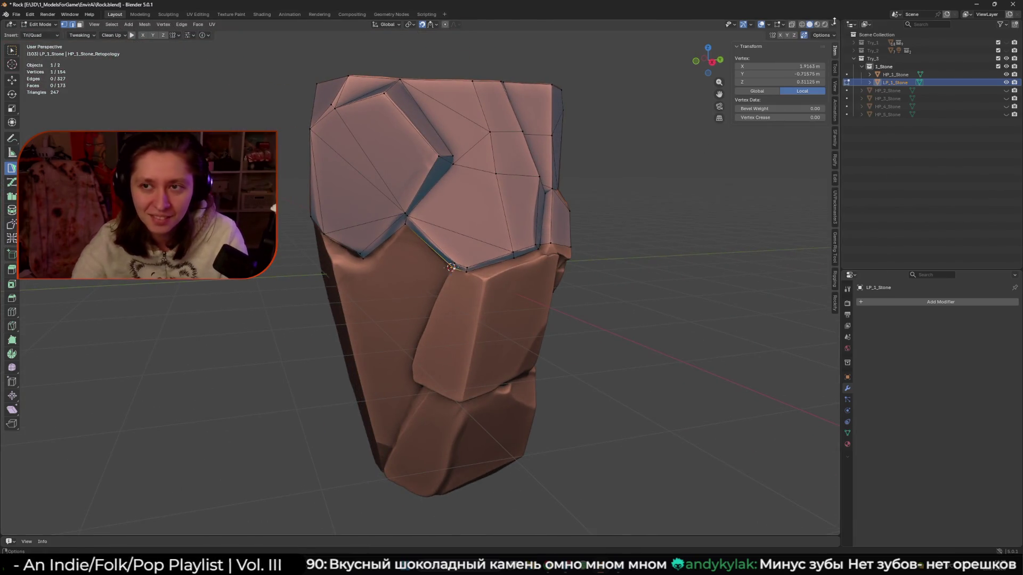
left_click(835, 24)
left_click(827, 83)
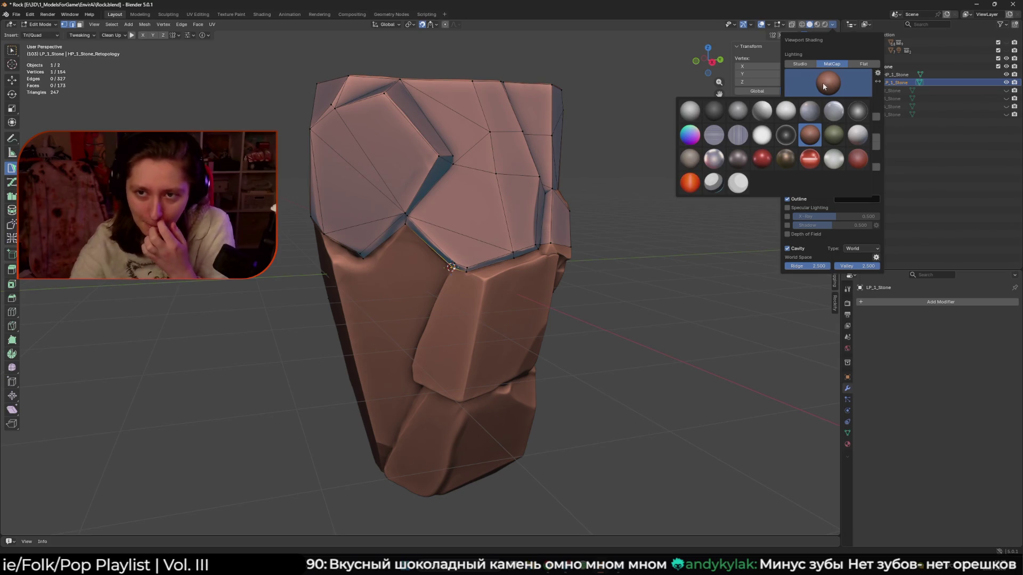
left_click(760, 113)
left_click(801, 85)
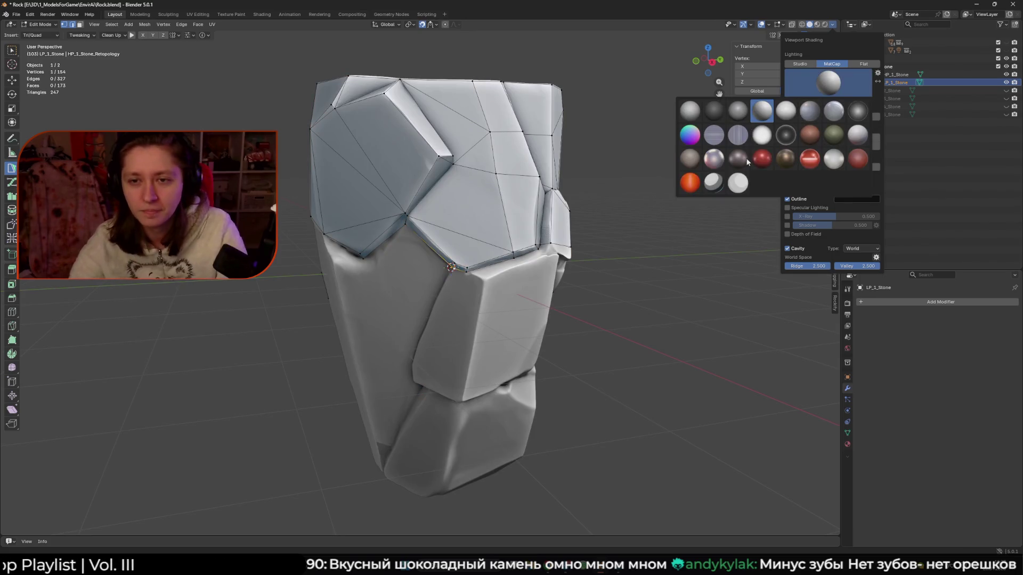
left_click(690, 159)
mouse_move(458, 234)
middle_mouse_down()
mouse_move(482, 243)
mouse_move(542, 204)
middle_mouse_up()
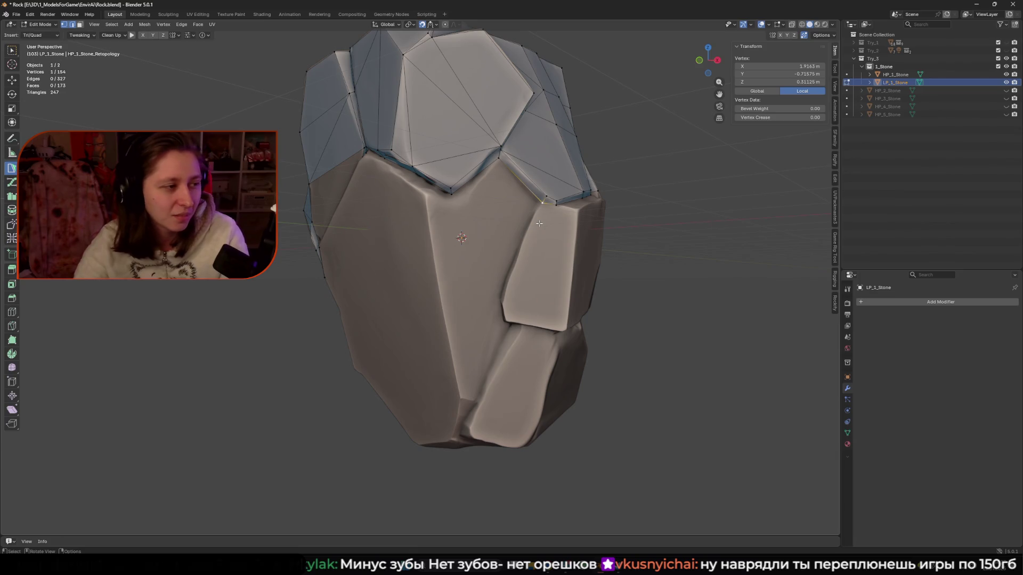
Select the corner vertices and slide one along the rock's edge.
mouse_move(539, 223)
middle_mouse_down()
mouse_move(325, 266)
mouse_move(447, 238)
mouse_move(446, 264)
mouse_move(448, 226)
mouse_move(436, 229)
mouse_move(486, 241)
middle_mouse_up()
scroll(322, 269, "up", 3)
left_click(446, 239, "shift")
left_click(449, 226)
left_click(437, 229, "shift")
left_click_drag(487, 241, 511, 244)
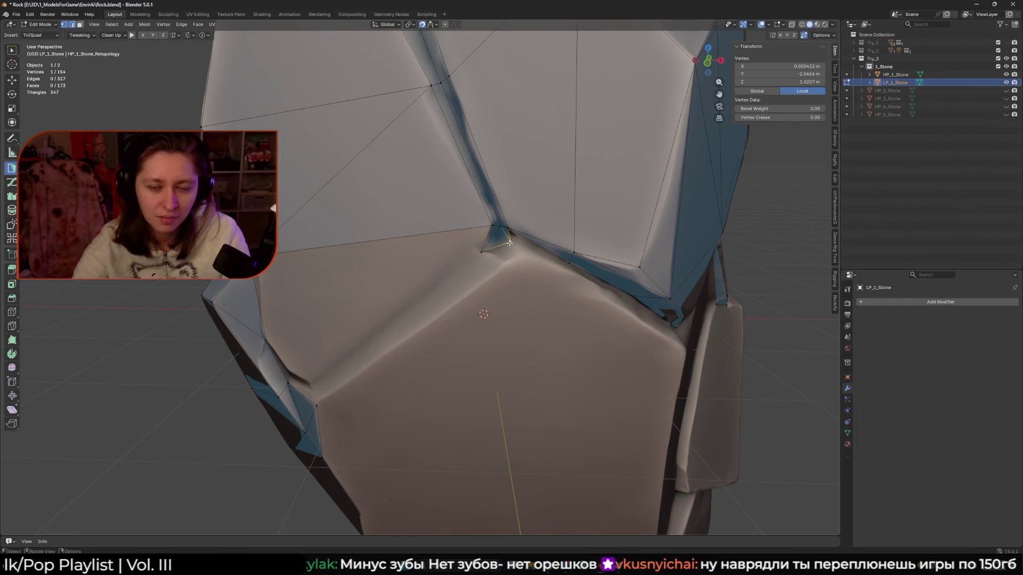
middle_click_drag(510, 243, 517, 233)
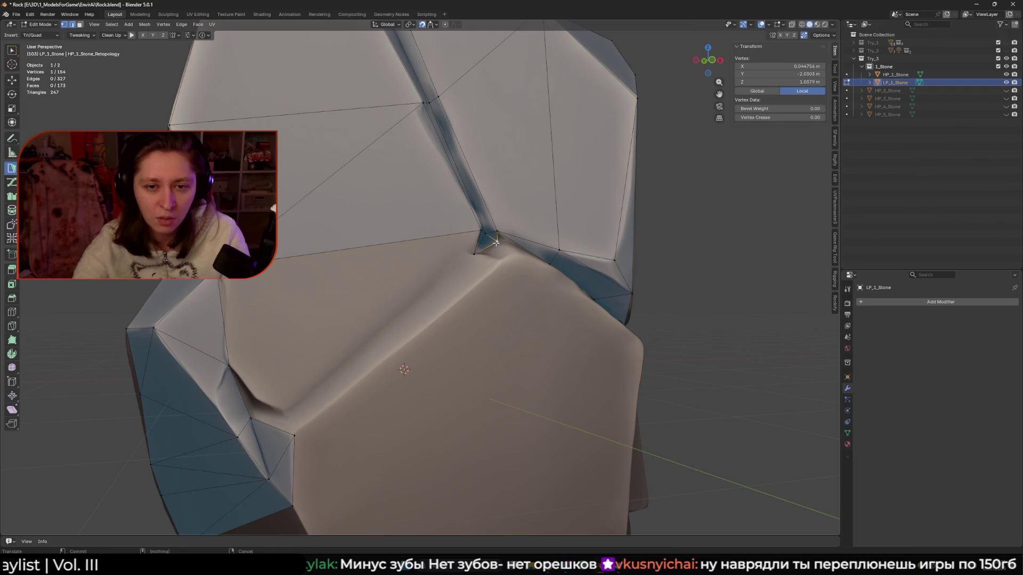
middle_click_drag(504, 241, 494, 255)
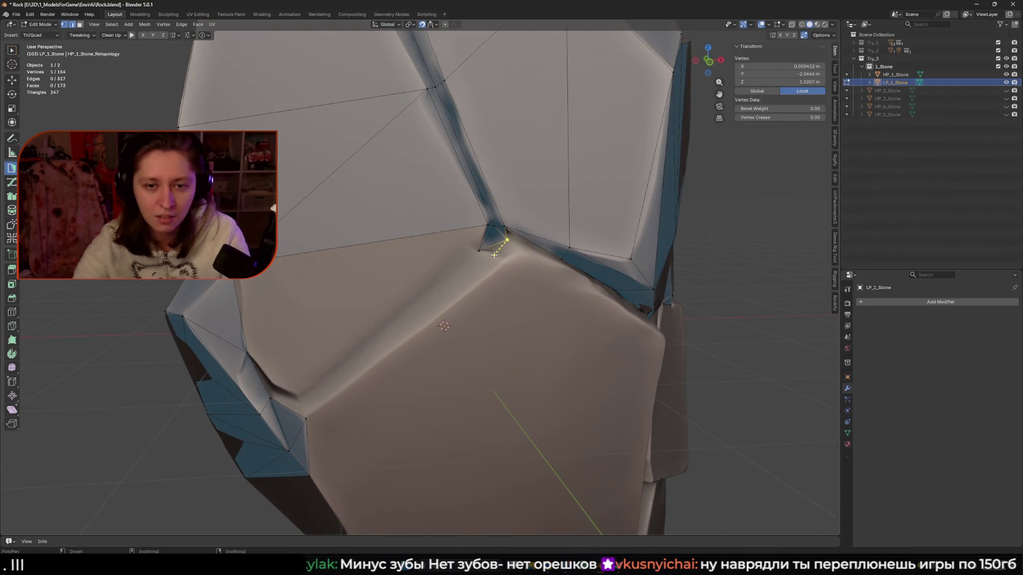
Extend new vertices from the corner and fill triangles and a quad closing the gap.
right_click(525, 238, "ctrl")
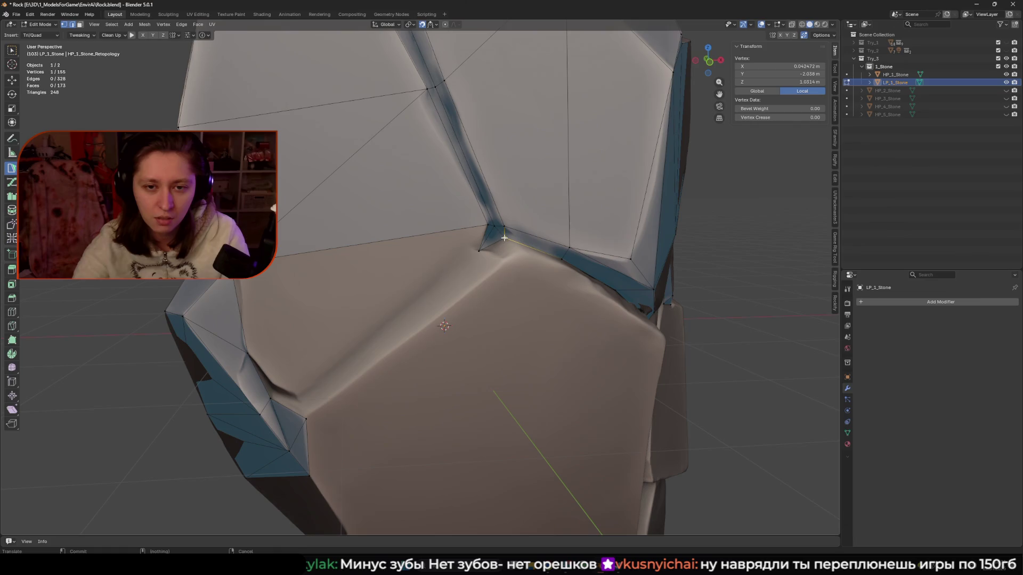
middle_click_drag(507, 224, 524, 251)
right_click(530, 262, "ctrl")
left_click(525, 260)
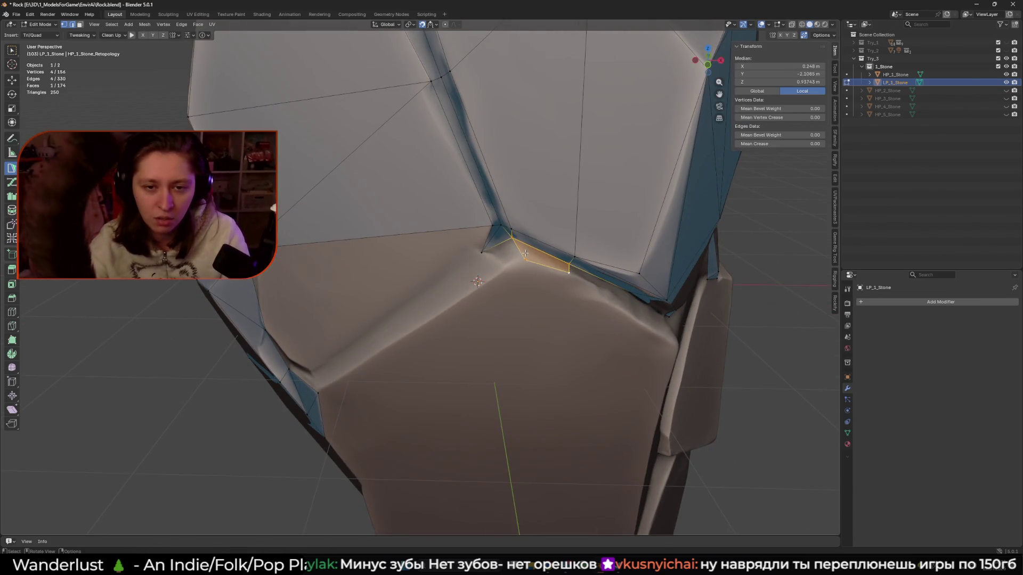
right_click(492, 276, "ctrl")
key("f")
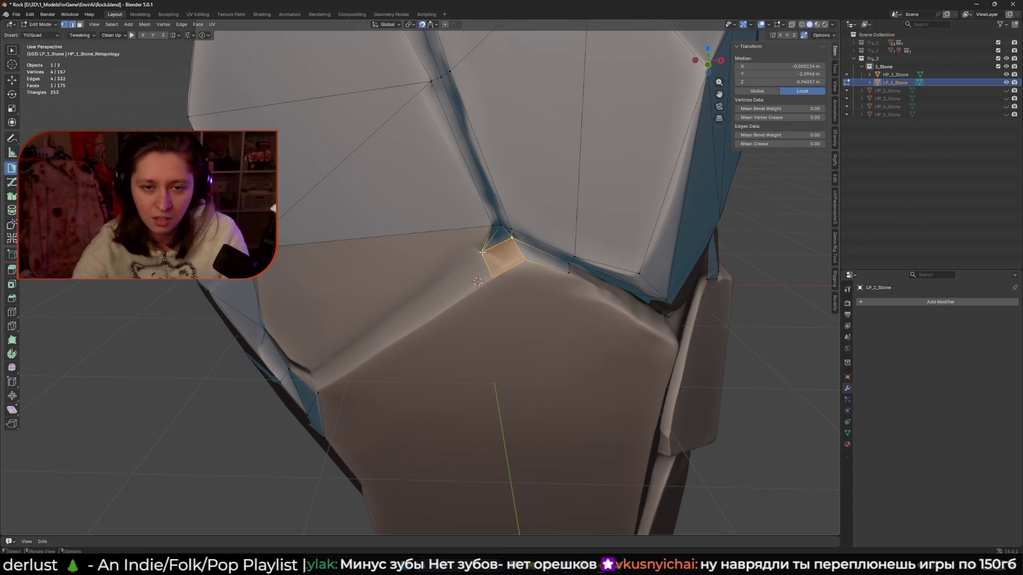
mouse_move(492, 276)
middle_mouse_down()
mouse_move(345, 283)
mouse_move(342, 306)
mouse_move(361, 291)
mouse_move(352, 311)
middle_mouse_up()
key("f")
Build a triangle from an edge, fill the strip up to the upper vertices, and deselect.
left_click(364, 280)
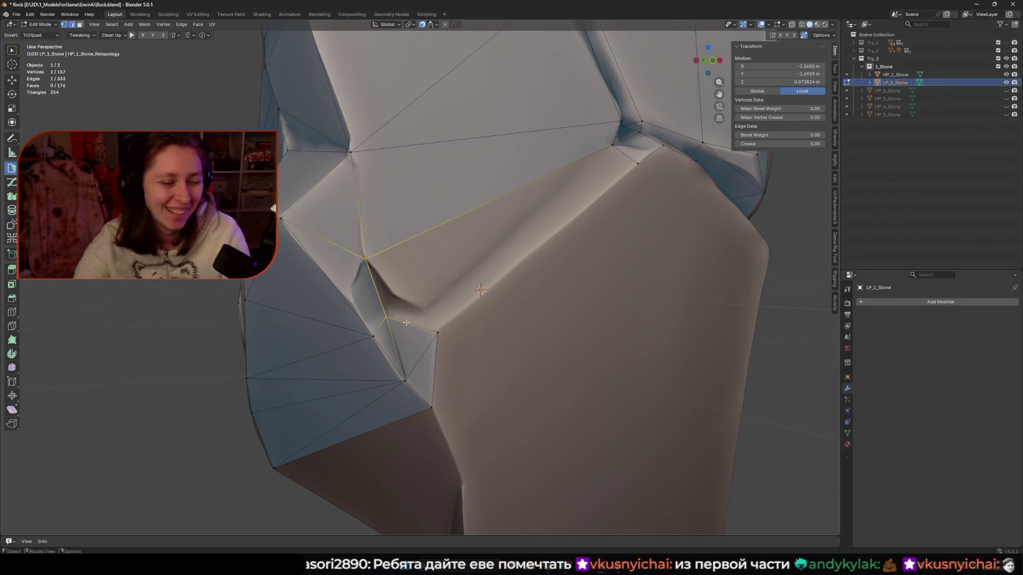
middle_click_drag(398, 315, 425, 329)
left_click(425, 310, "ctrl")
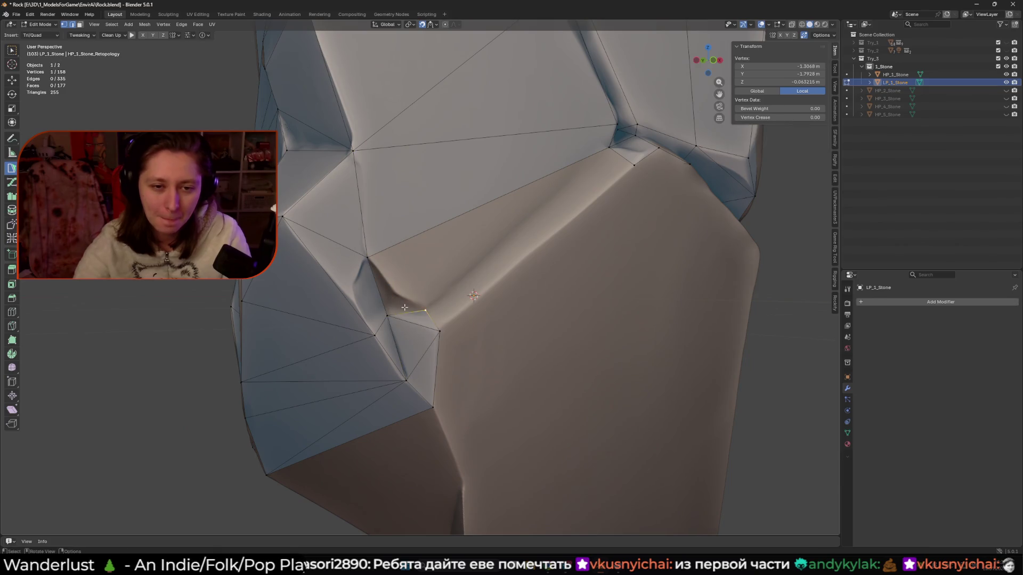
left_click(391, 274)
left_click(540, 235)
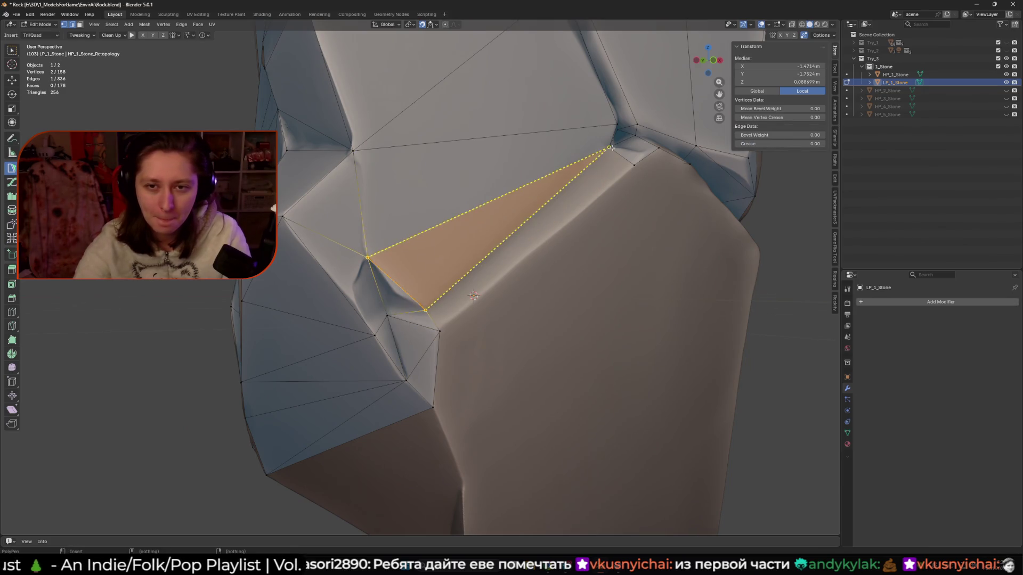
left_click(439, 331)
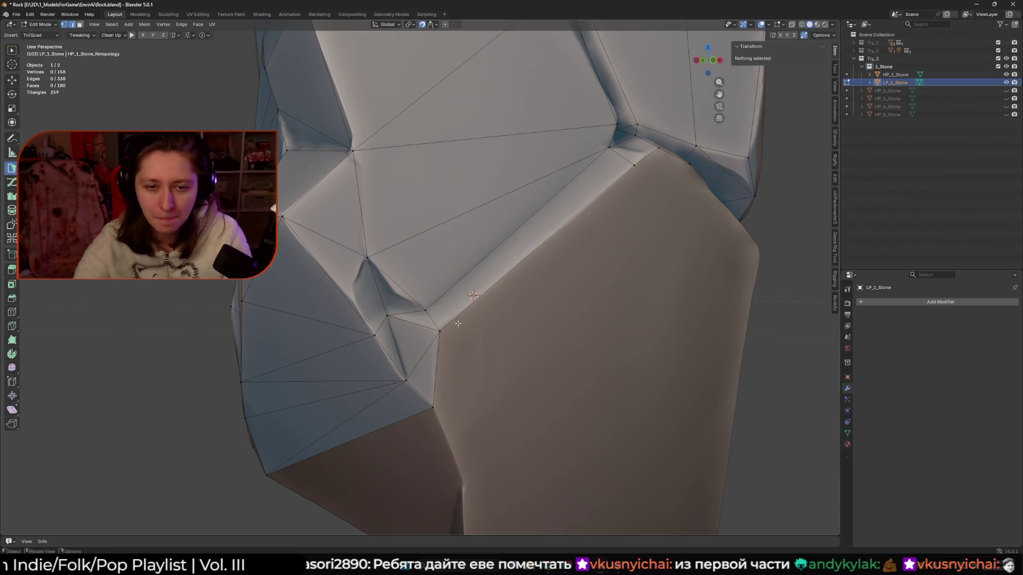
scroll(449, 325, "down", 4)
mouse_move(450, 325)
middle_mouse_down()
mouse_move(509, 267)
mouse_move(533, 261)
mouse_move(549, 324)
mouse_move(434, 343)
mouse_move(445, 273)
middle_mouse_up()
Place a new vertex on the rock's flat side face, adding a triangle there.
scroll(535, 277, "up", 5)
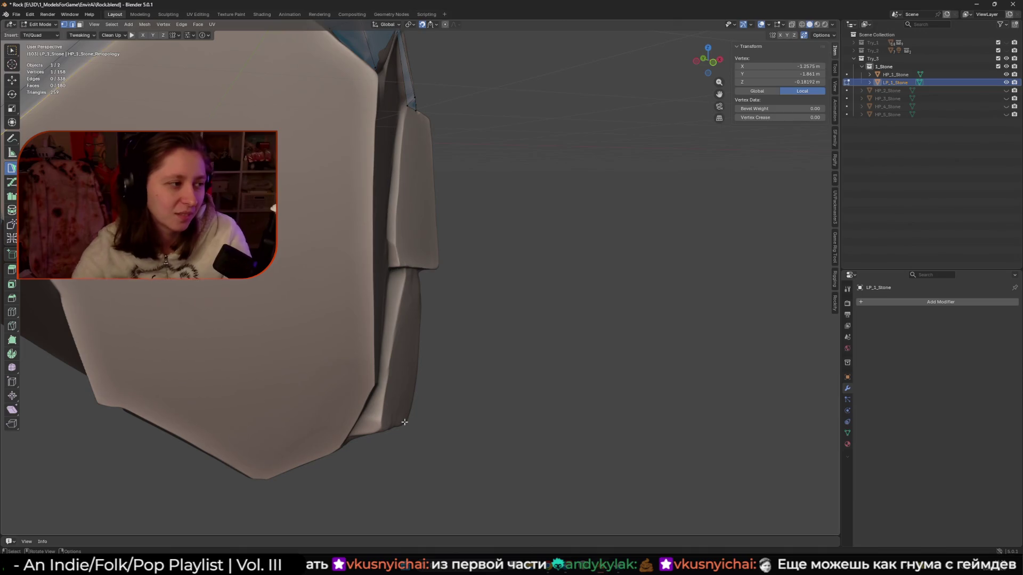
scroll(303, 409, "down", 5)
scroll(304, 409, "up", 3)
scroll(362, 389, "up", 2)
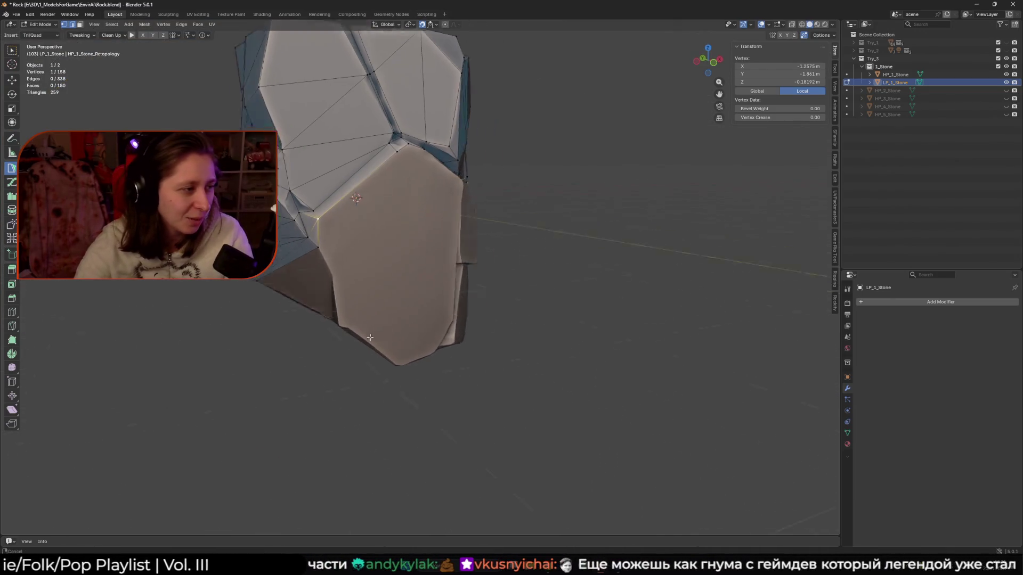
scroll(341, 344, "up", 2)
mouse_move(319, 266)
middle_mouse_down()
mouse_move(439, 299)
mouse_move(431, 276)
middle_mouse_up()
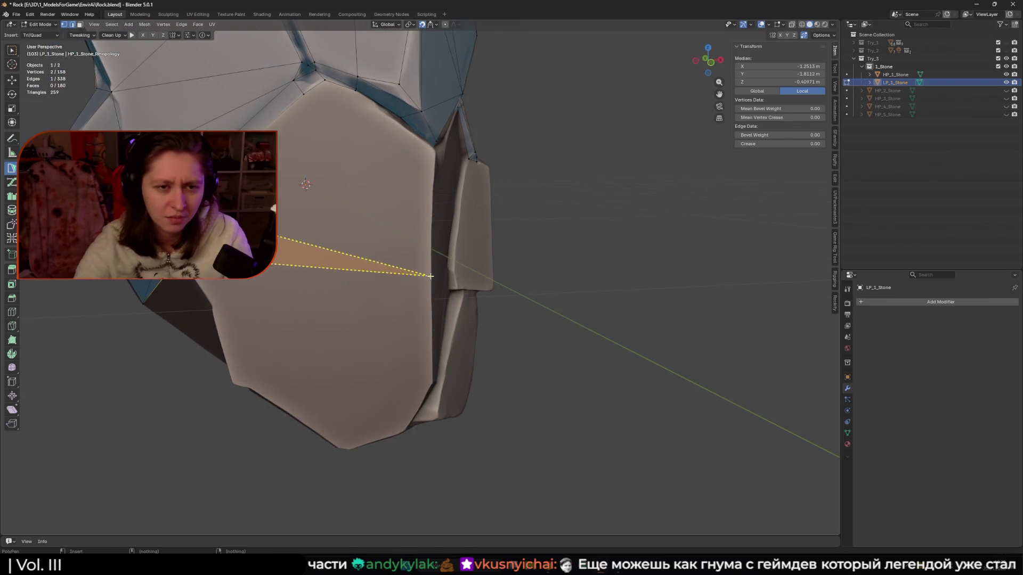
left_click(431, 276)
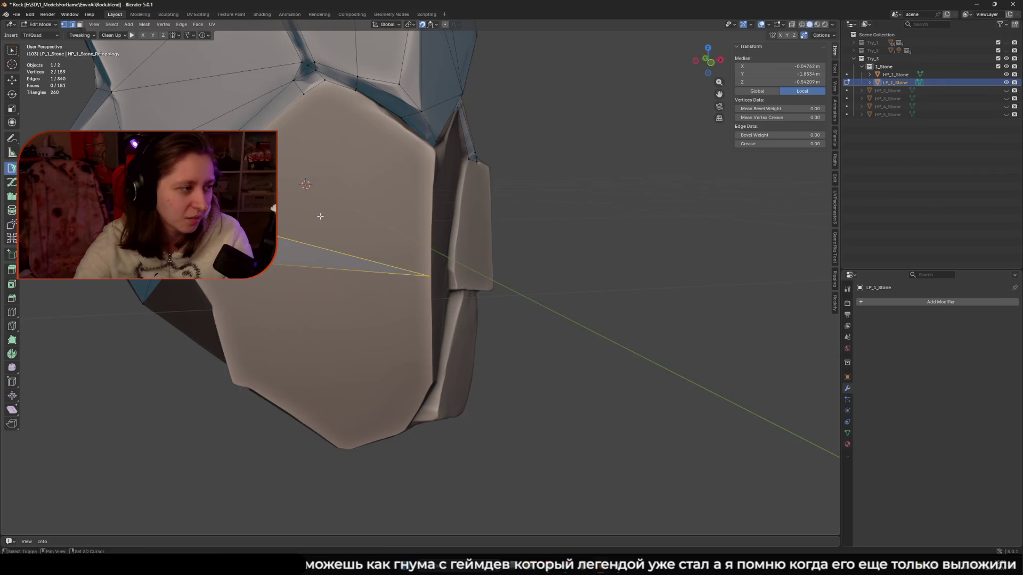
middle_click_drag(319, 216, 317, 225)
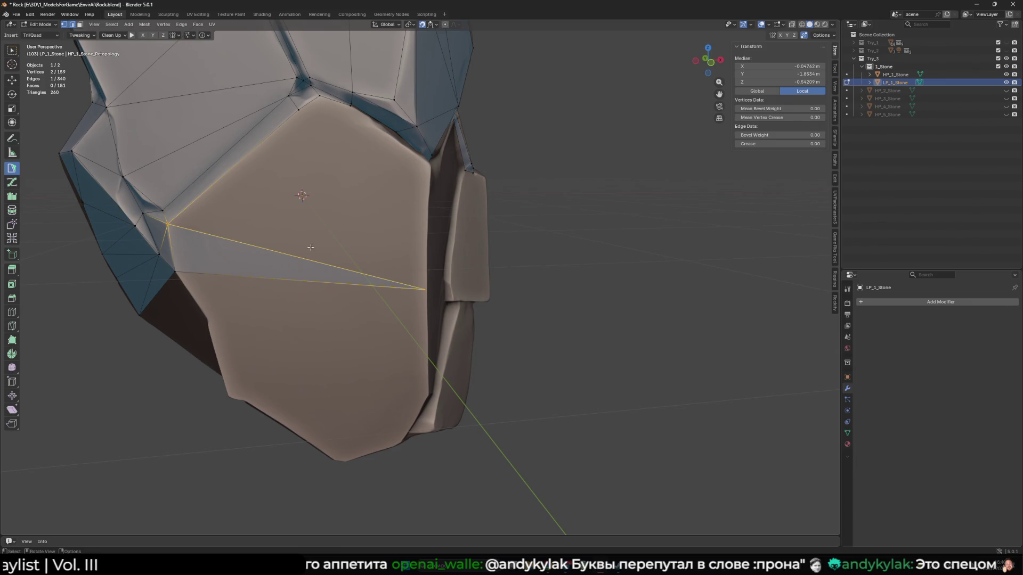
left_click(300, 110)
Merge the triangle's new corner vertex onto a neighbouring vertex.
middle_click_drag(354, 155, 249, 257)
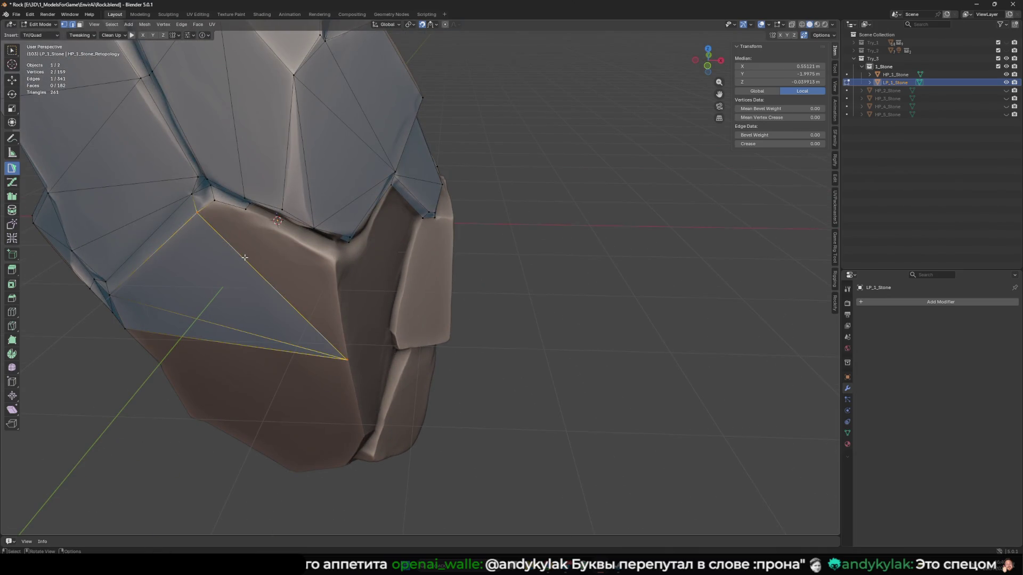
left_click_drag(213, 201, 214, 201)
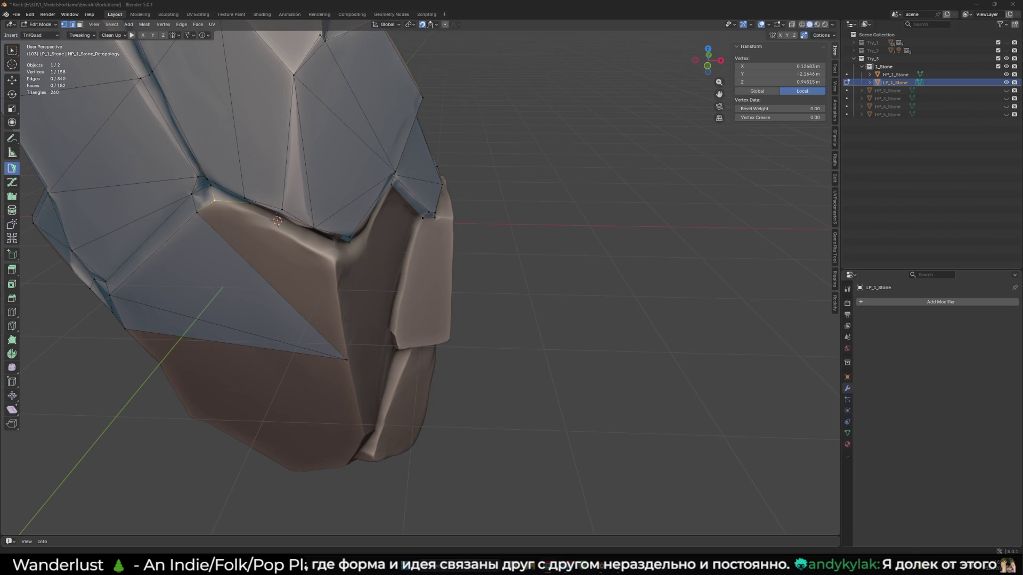
Loop cut a new edge loop near the top chunk's lower rim.
mouse_move(437, 298)
middle_mouse_down()
mouse_move(532, 298)
mouse_move(387, 287)
middle_mouse_up()
scroll(532, 298, "up", 4)
scroll(531, 299, "down", 3)
key("ctrl+r")
left_click(387, 286)
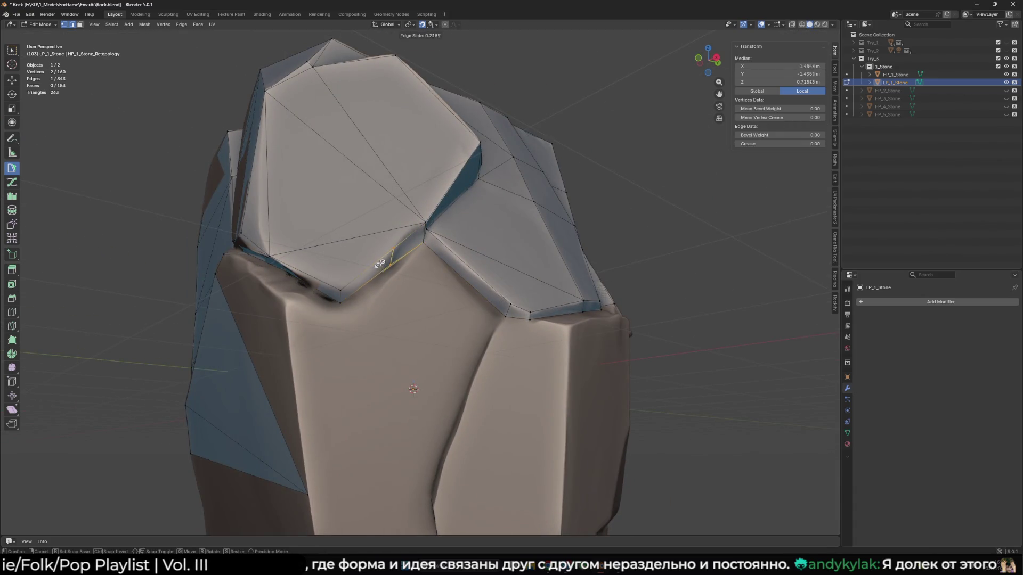
left_click(355, 283)
Move the new loop's vertex along the rim and tuck it into the crease.
left_click(334, 302)
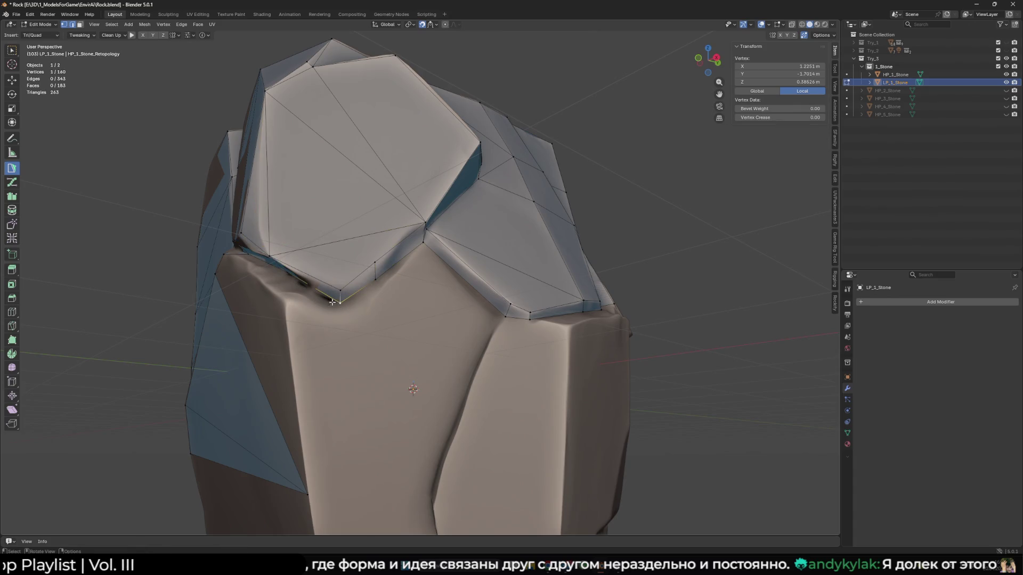
left_click_drag(339, 305, 322, 282)
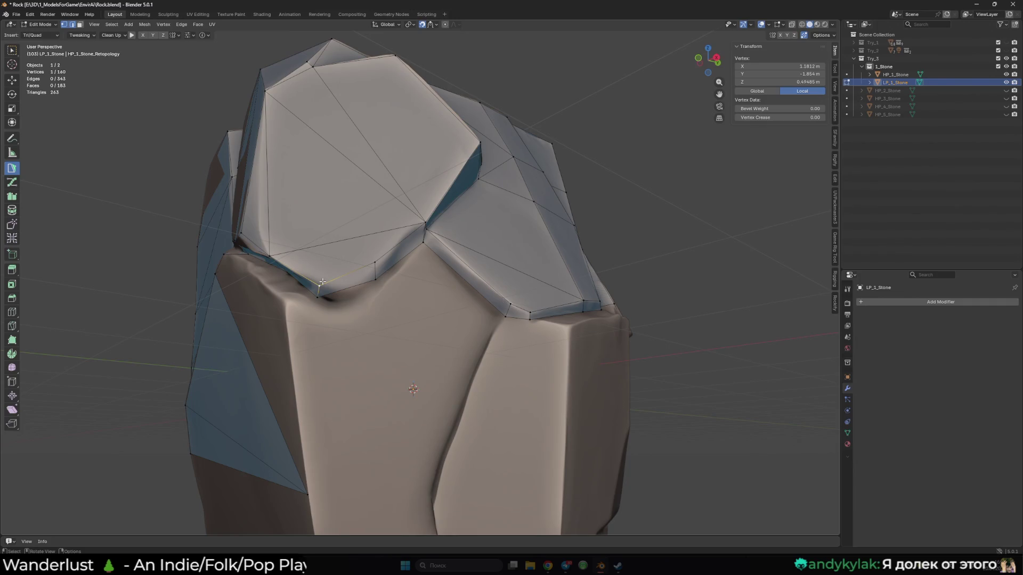
mouse_move(323, 281)
left_mouse_down()
mouse_move(378, 282)
mouse_move(351, 290)
left_mouse_up()
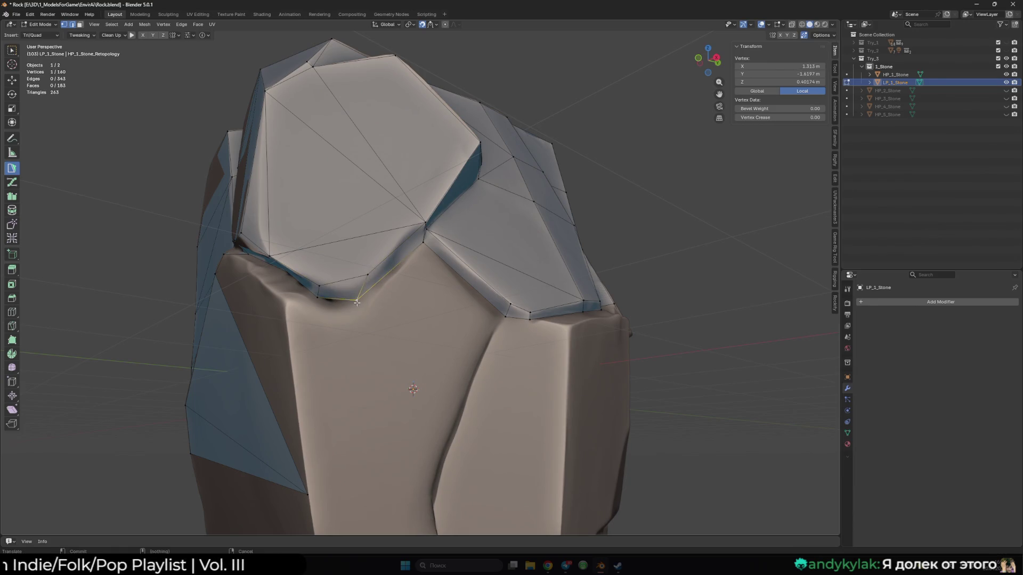
middle_click_drag(351, 290, 462, 297)
left_click_drag(463, 298, 466, 300)
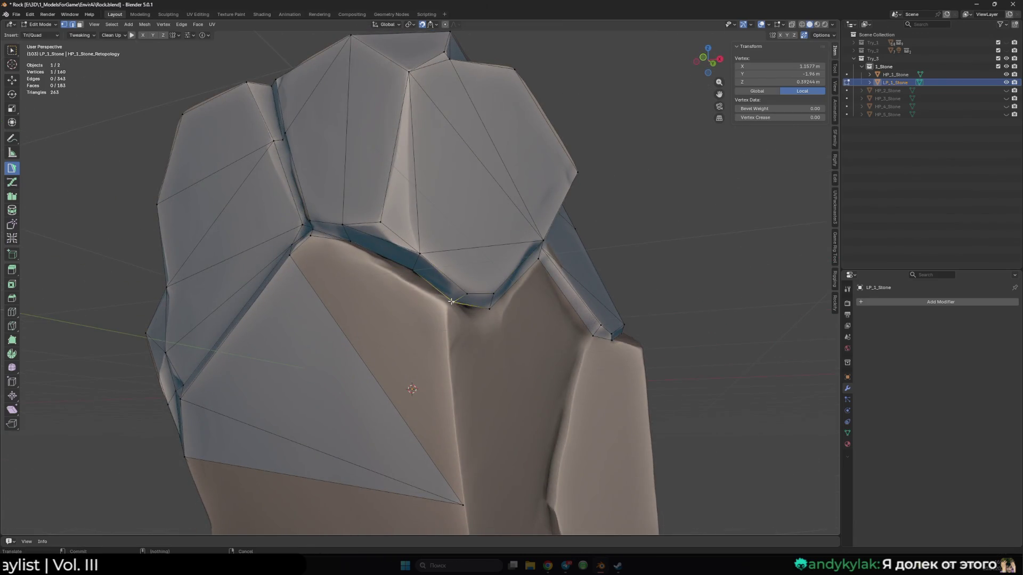
left_click(447, 296)
mouse_move(448, 296)
middle_mouse_down()
mouse_move(434, 296)
mouse_move(445, 272)
middle_mouse_up()
scroll(436, 294, "up", 2)
scroll(445, 272, "up", 2)
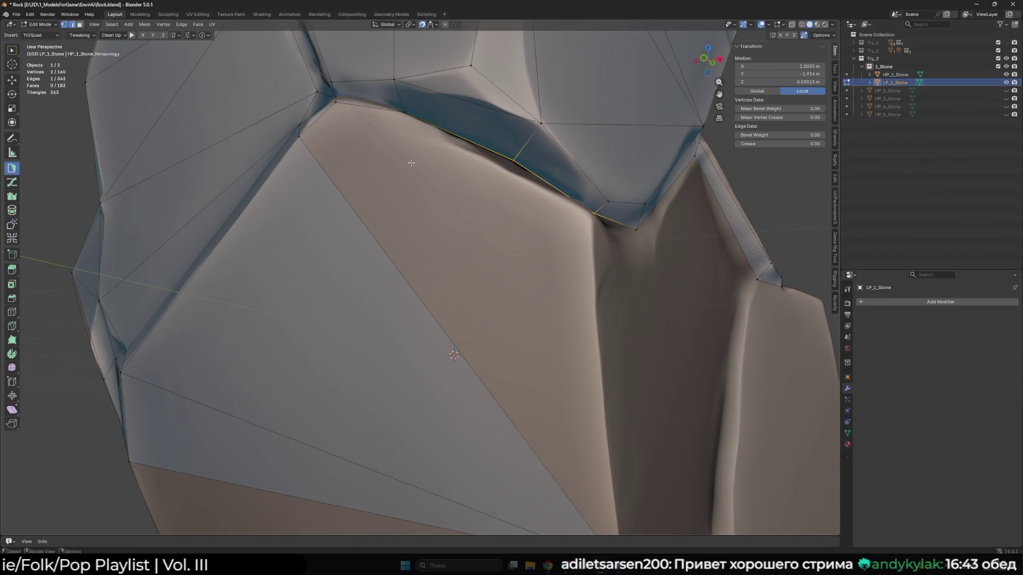
Fill a triangle joining the rim edge to the nearby vertex, then deselect.
scroll(437, 196, "down", 2)
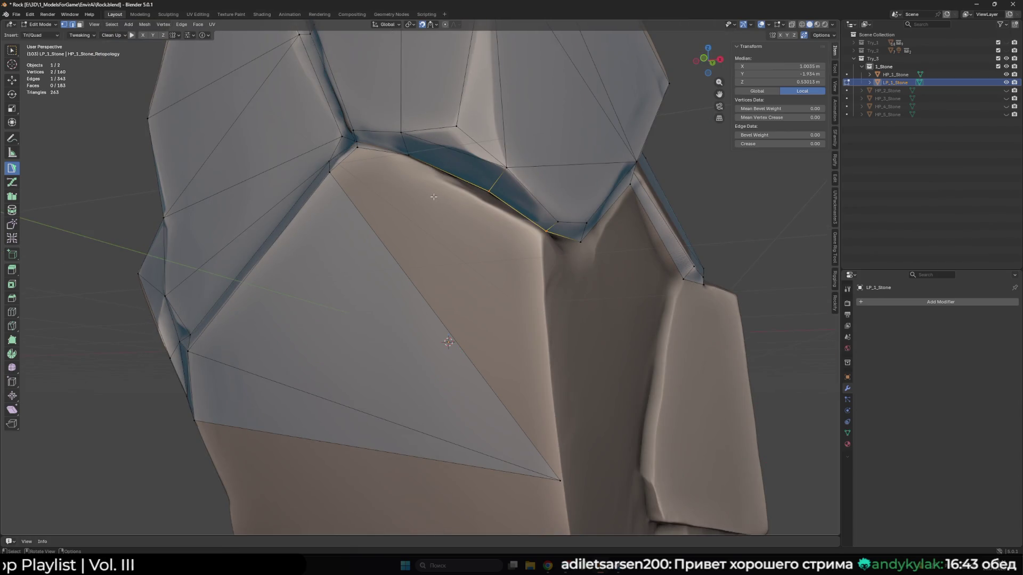
scroll(434, 197, "down", 4)
scroll(442, 256, "up", 4)
scroll(442, 261, "down", 5)
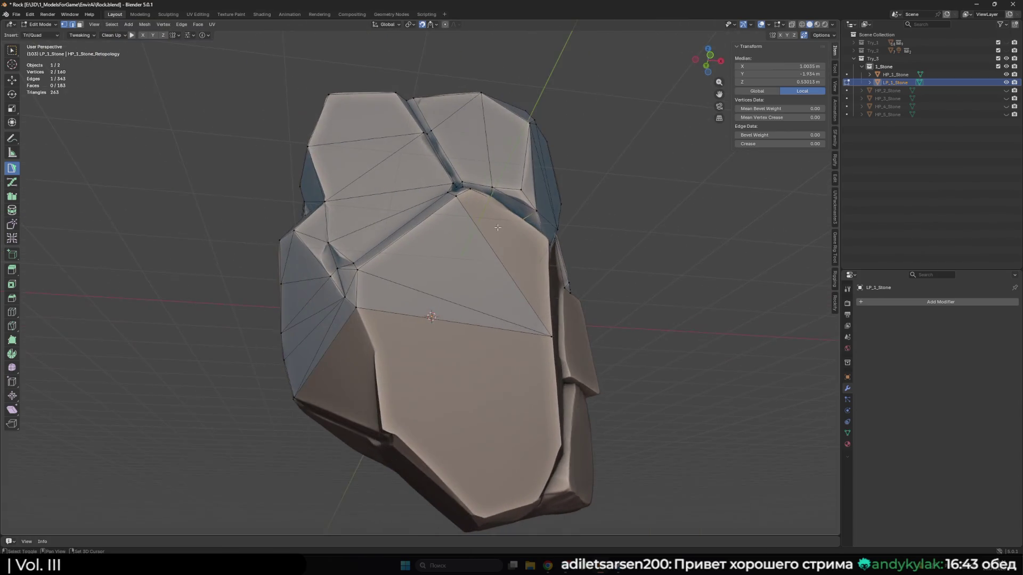
scroll(496, 227, "up", 3)
mouse_move(495, 227)
middle_mouse_down()
mouse_move(399, 285)
mouse_move(415, 272)
mouse_move(477, 297)
mouse_move(467, 286)
middle_mouse_up()
left_click(502, 216, "ctrl")
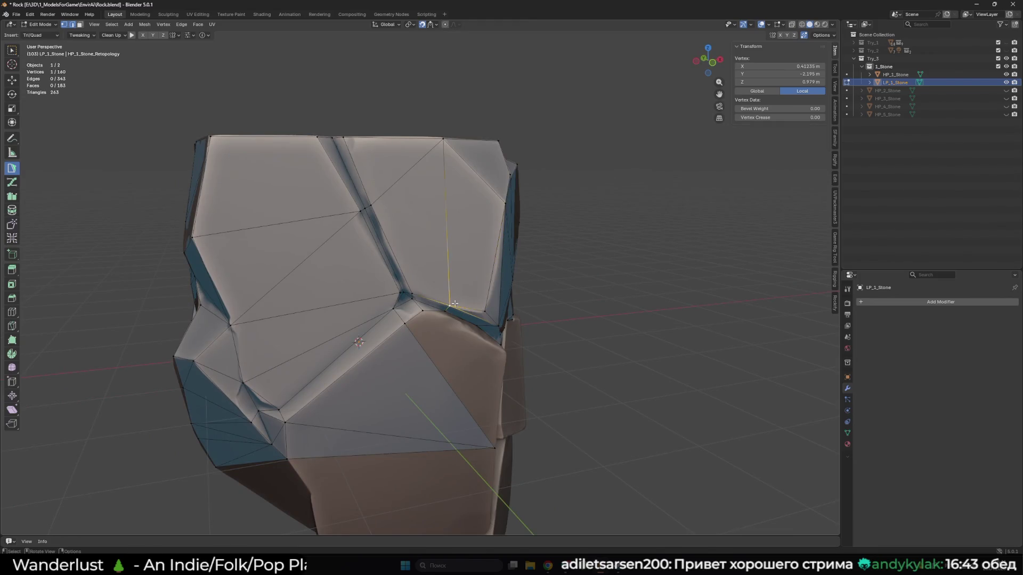
left_click(564, 242)
mouse_move(564, 242)
middle_mouse_down()
mouse_move(472, 329)
mouse_move(394, 309)
middle_mouse_up()
scroll(472, 329, "up", 5)
Split the ledge edge with a new vertex, slide it onto the rock, and add faces.
left_click(376, 309, "ctrl")
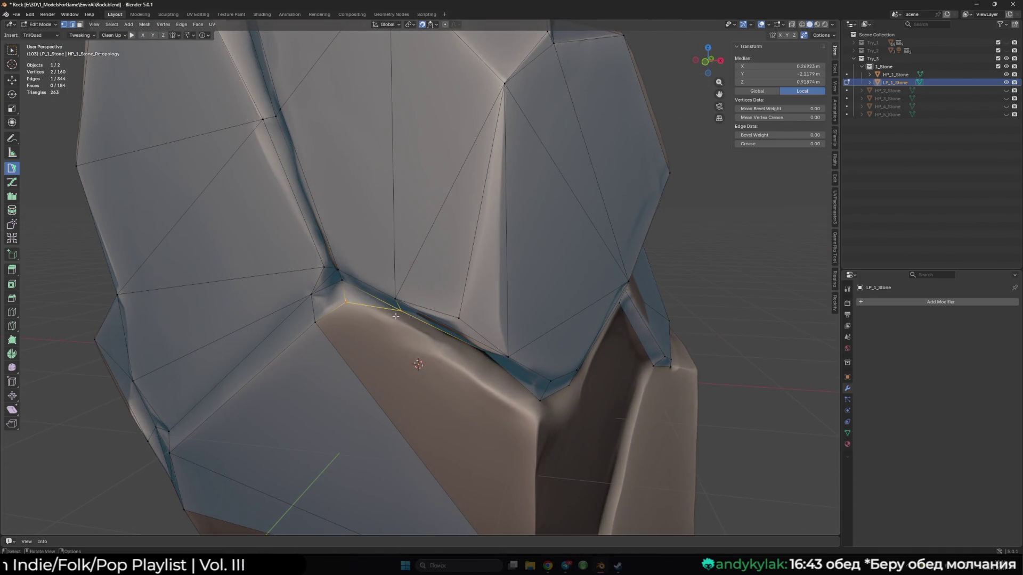
mouse_move(376, 309)
left_mouse_down()
mouse_move(399, 332)
mouse_move(483, 362)
left_mouse_up()
mouse_move(485, 354)
middle_mouse_down()
mouse_move(464, 341)
mouse_move(450, 358)
mouse_move(447, 339)
middle_mouse_up()
left_click(453, 309, "ctrl")
left_click(447, 340)
left_click(423, 297, "shift")
middle_click_drag(422, 297, 461, 243)
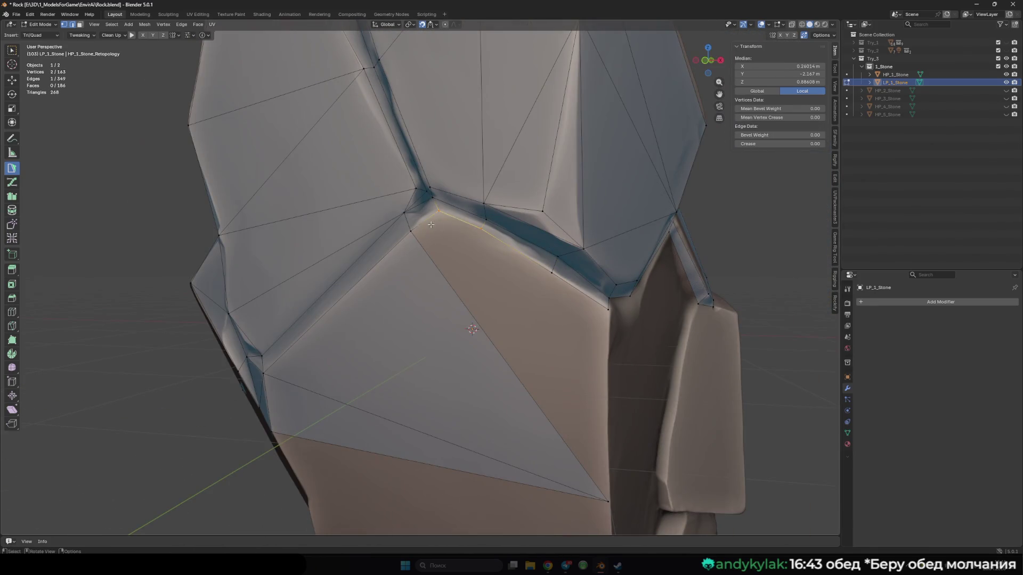
left_click(412, 230, "ctrl")
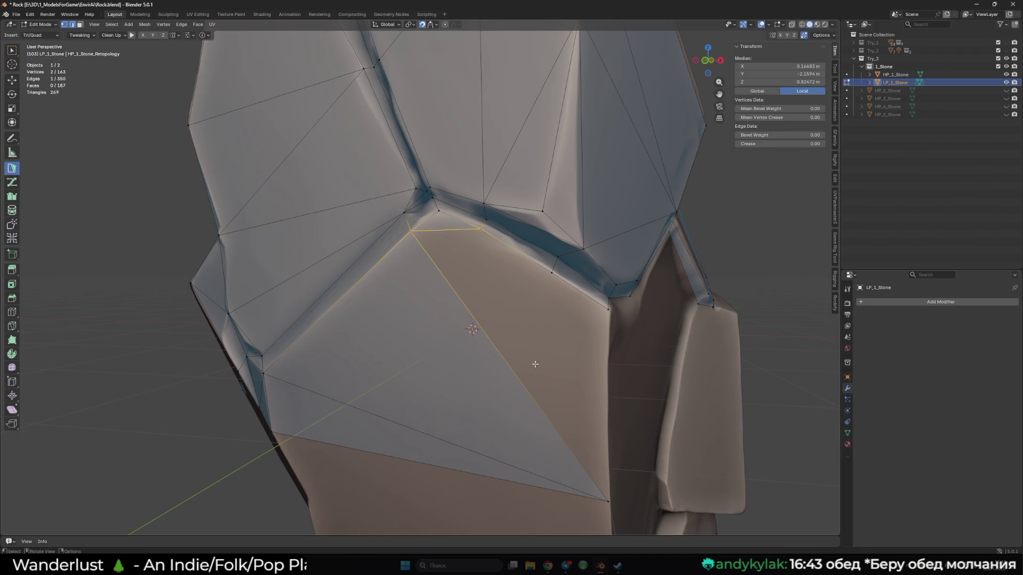
Fan triangles from the lower vertex up to the ledge and pull that vertex down.
left_click(593, 490)
middle_click_drag(533, 405, 476, 323)
left_click_drag(464, 302, 457, 300)
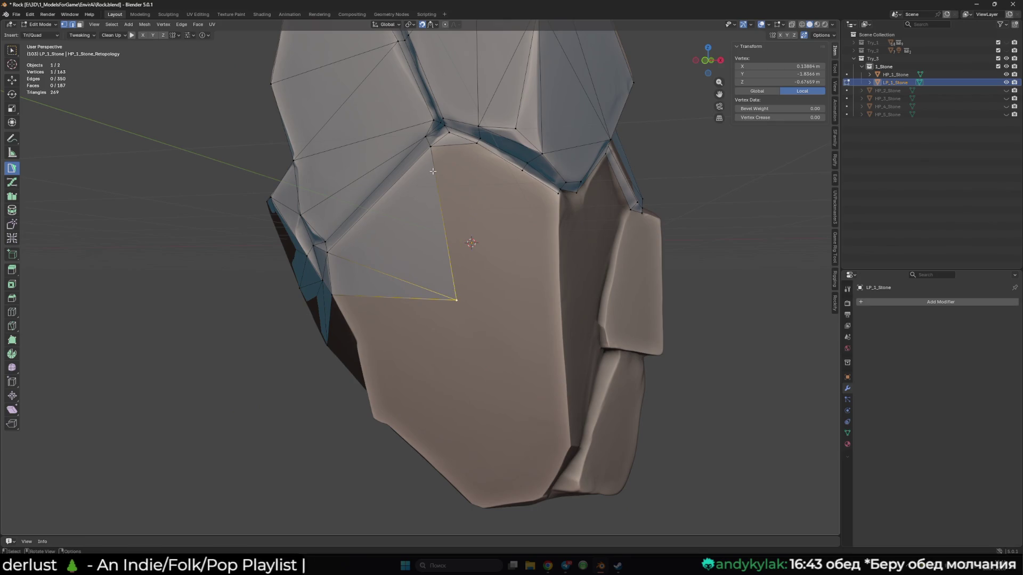
left_click(444, 224)
left_click(478, 147, "ctrl")
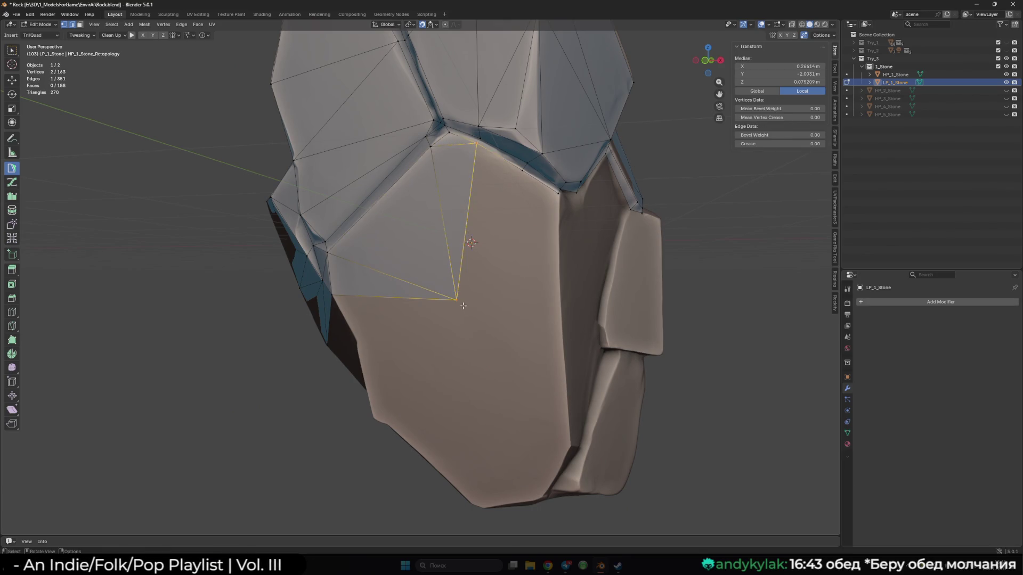
left_click(527, 192, "ctrl")
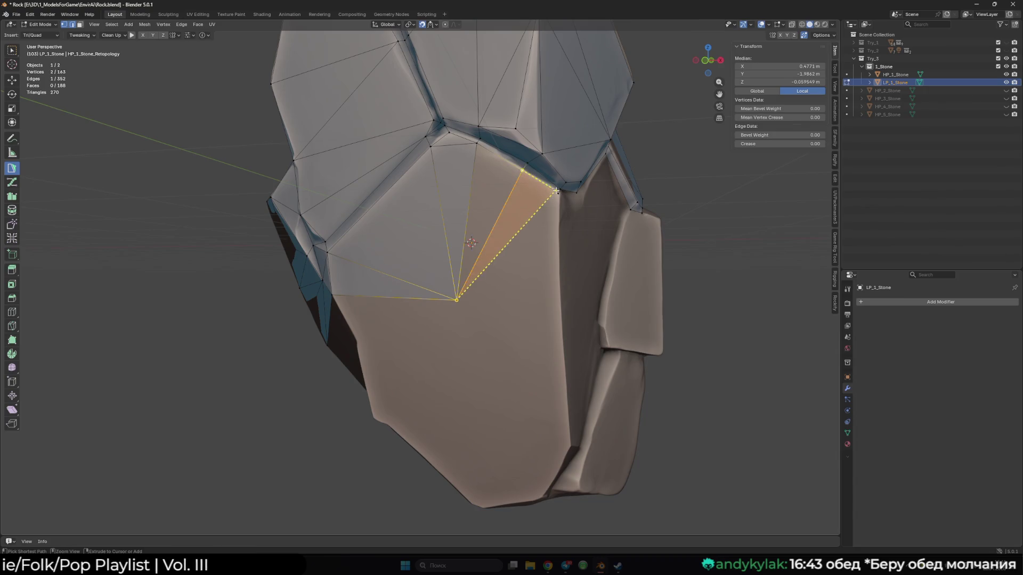
left_click(518, 198)
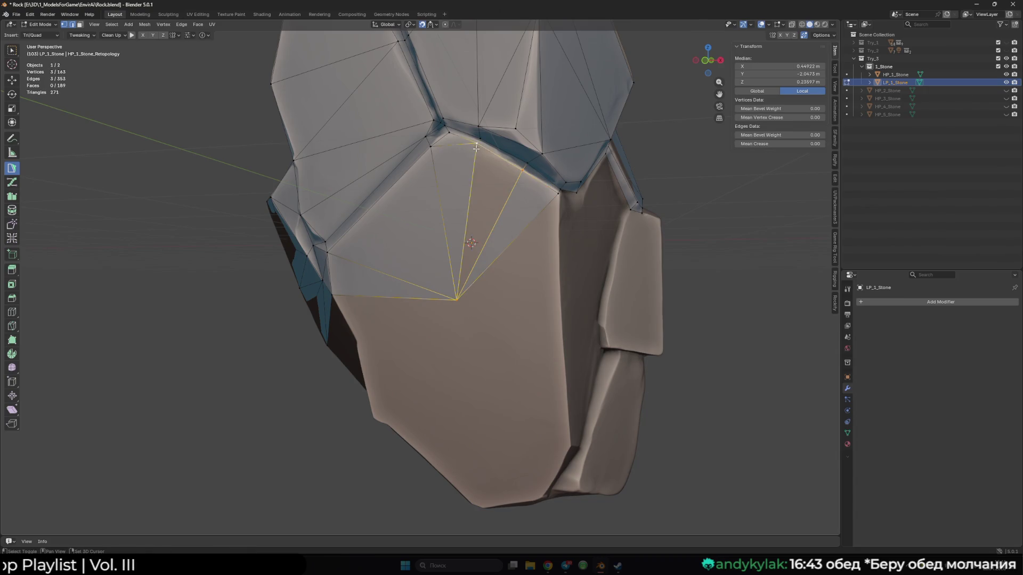
key("f")
mouse_move(457, 300)
left_mouse_down()
mouse_move(559, 333)
mouse_move(421, 328)
mouse_move(352, 343)
mouse_move(556, 325)
left_mouse_up()
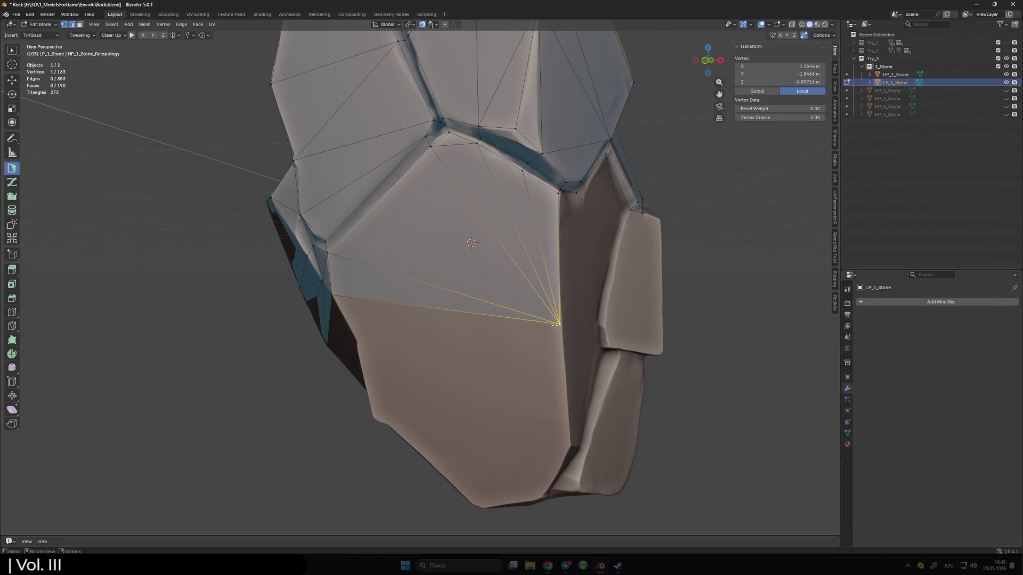
Orbit around the rock to view its front from a new angle.
mouse_move(554, 325)
middle_mouse_down()
mouse_move(341, 266)
mouse_move(357, 301)
middle_mouse_up()
Add a vertex from the border vertex and create a quad joining existing vertices.
left_click(341, 267)
left_click(352, 301)
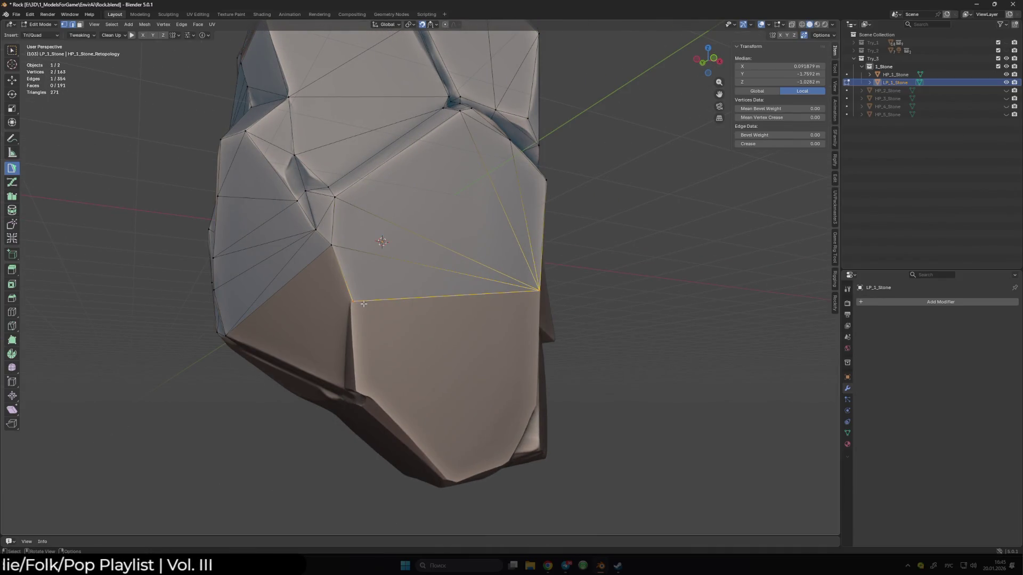
left_click(355, 389)
middle_click_drag(355, 390, 356, 363)
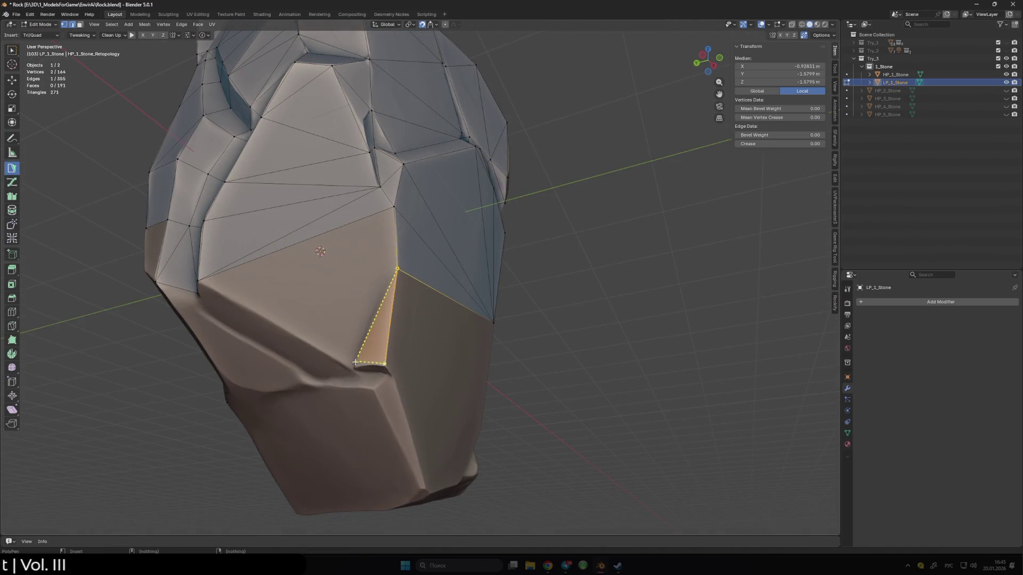
left_click(272, 311)
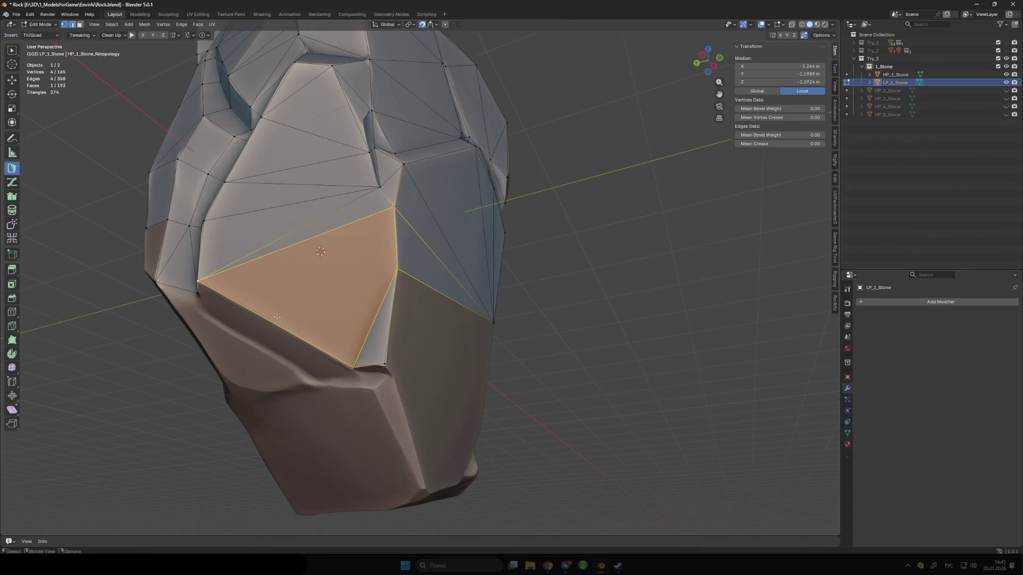
Add a small triangle at the border and tweak its vertices onto the rock surface.
left_click(353, 366)
middle_click_drag(354, 366, 392, 335)
left_click_drag(392, 335, 391, 336)
mouse_move(434, 337)
middle_mouse_down()
mouse_move(404, 350)
mouse_move(388, 275)
middle_mouse_up()
left_click_drag(388, 275, 376, 273)
middle_click_drag(377, 273, 378, 349)
left_click(386, 350, "ctrl")
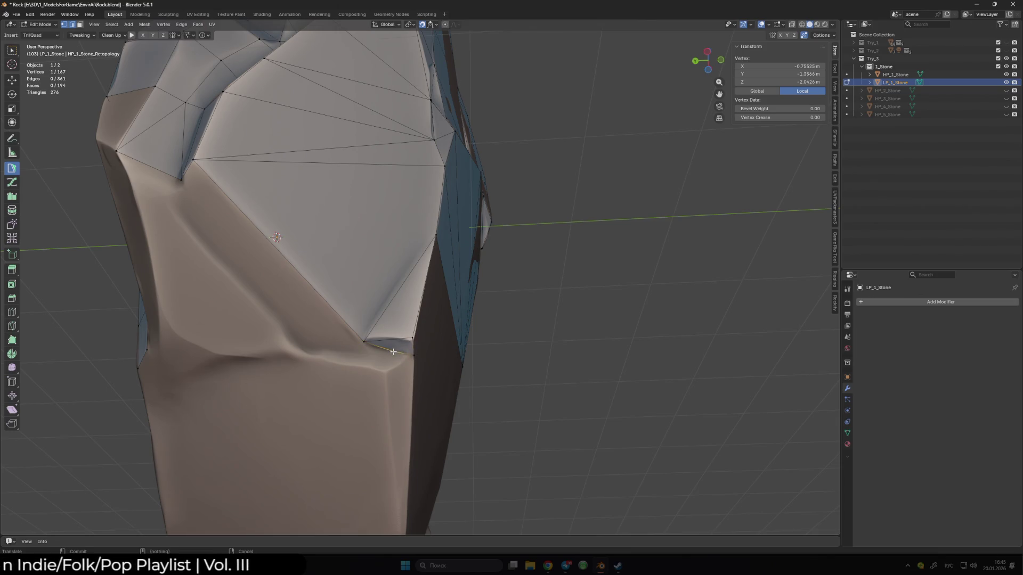
Extend the lower border edges into small new faces filling the crease under the chunk.
left_click(393, 351)
mouse_move(393, 351)
middle_mouse_down()
mouse_move(419, 385)
mouse_move(411, 377)
middle_mouse_up()
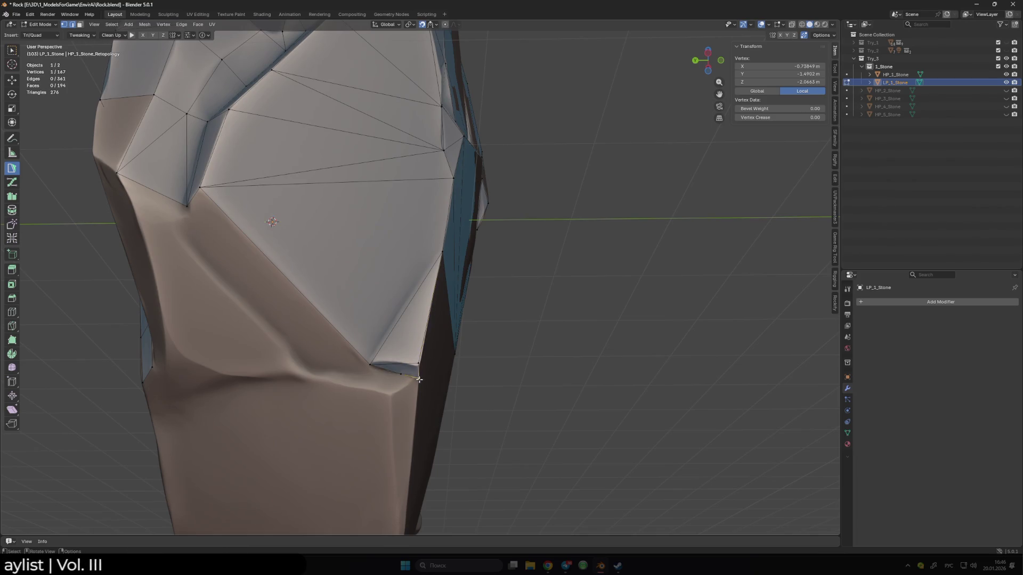
left_click(411, 376)
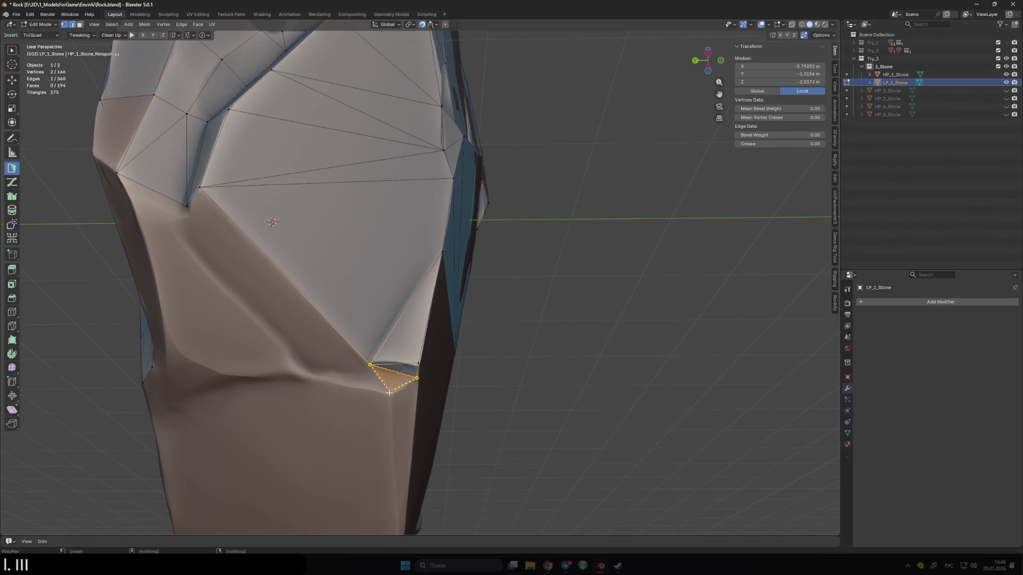
middle_click_drag(345, 381, 420, 361)
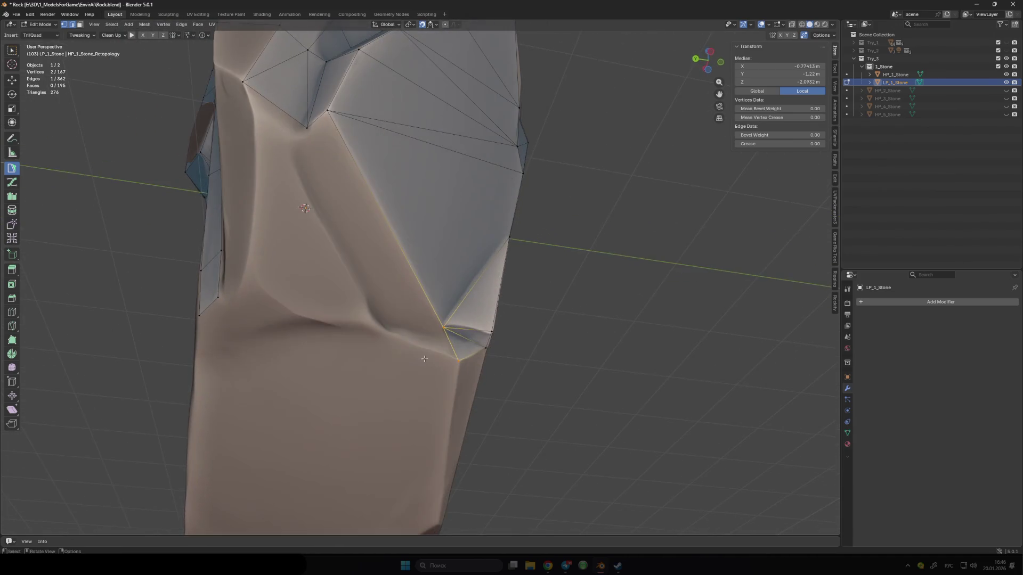
middle_click_drag(443, 327, 384, 286)
mouse_move(323, 235)
middle_mouse_down()
mouse_move(377, 290)
mouse_move(427, 278)
middle_mouse_up()
left_click(427, 278)
mouse_move(427, 278)
left_mouse_down()
mouse_move(400, 219)
mouse_move(389, 255)
left_mouse_up()
scroll(389, 255, "down", 5)
mouse_move(389, 256)
middle_mouse_down()
mouse_move(507, 290)
mouse_move(590, 286)
mouse_move(554, 272)
middle_mouse_up()
Move a vertex so it snaps onto the rock's edge.
scroll(554, 272, "up", 2)
scroll(554, 266, "up", 3)
left_click(338, 181)
mouse_move(338, 202)
middle_mouse_down()
mouse_move(401, 232)
mouse_move(381, 267)
mouse_move(331, 301)
mouse_move(346, 274)
mouse_move(423, 255)
middle_mouse_up()
scroll(398, 242, "up", 2)
Add a triangle and a quad at the crease above the protruding chunk.
left_click(321, 297)
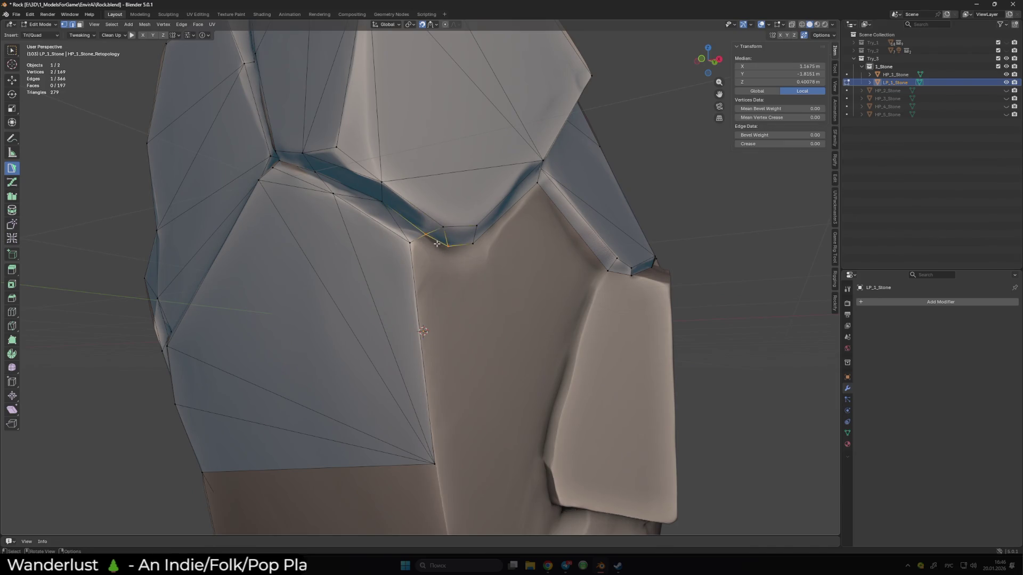
middle_click_drag(446, 248, 341, 317)
left_click(332, 324, "ctrl")
left_click(413, 308, "ctrl")
left_click(460, 270, "ctrl")
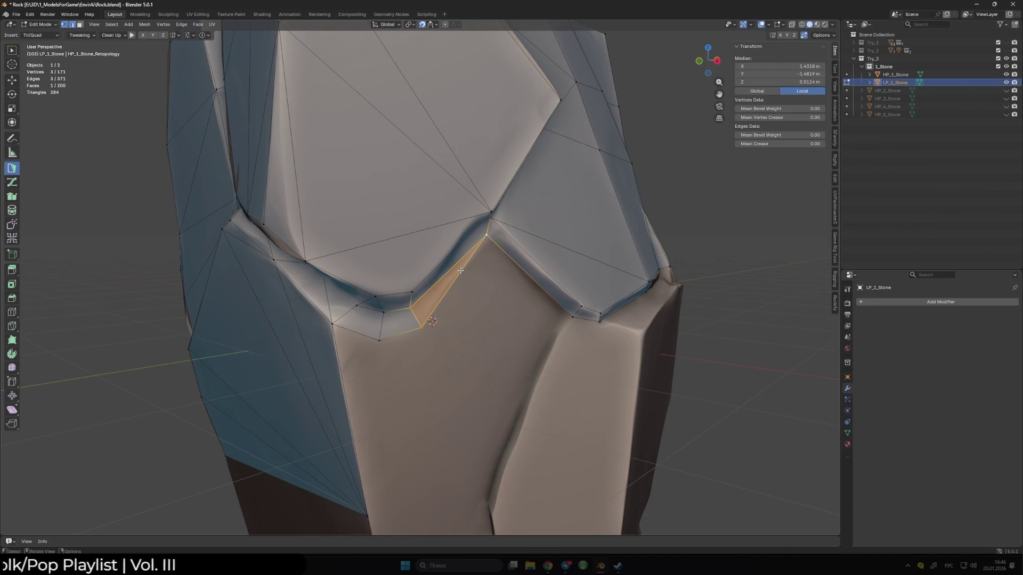
middle_click_drag(386, 369, 394, 276)
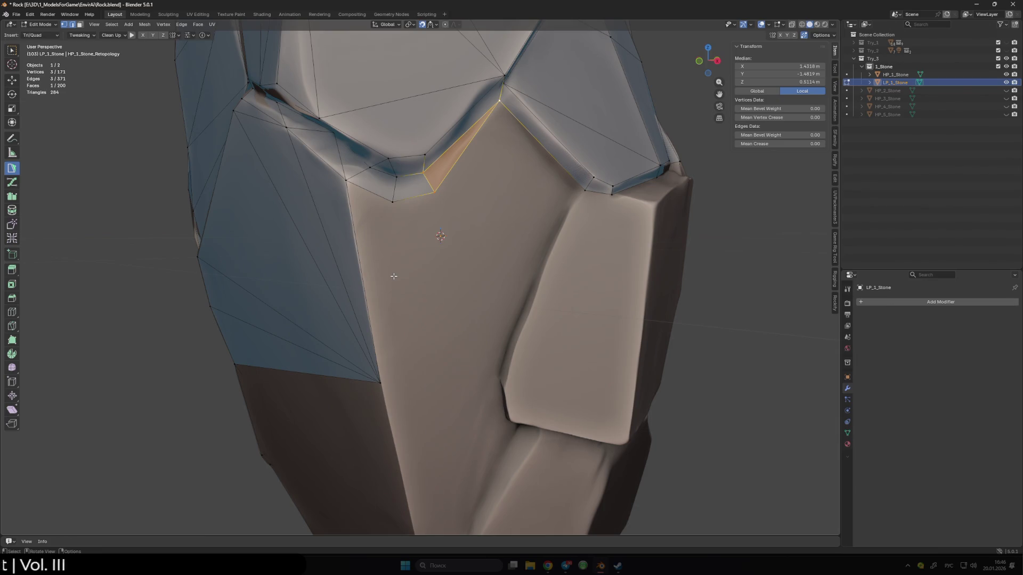
Add quads beside the chunk, snapping a vertex onto the chunk's corner.
mouse_move(514, 263)
middle_mouse_down()
mouse_move(543, 270)
mouse_move(531, 286)
middle_mouse_up()
left_click(531, 287)
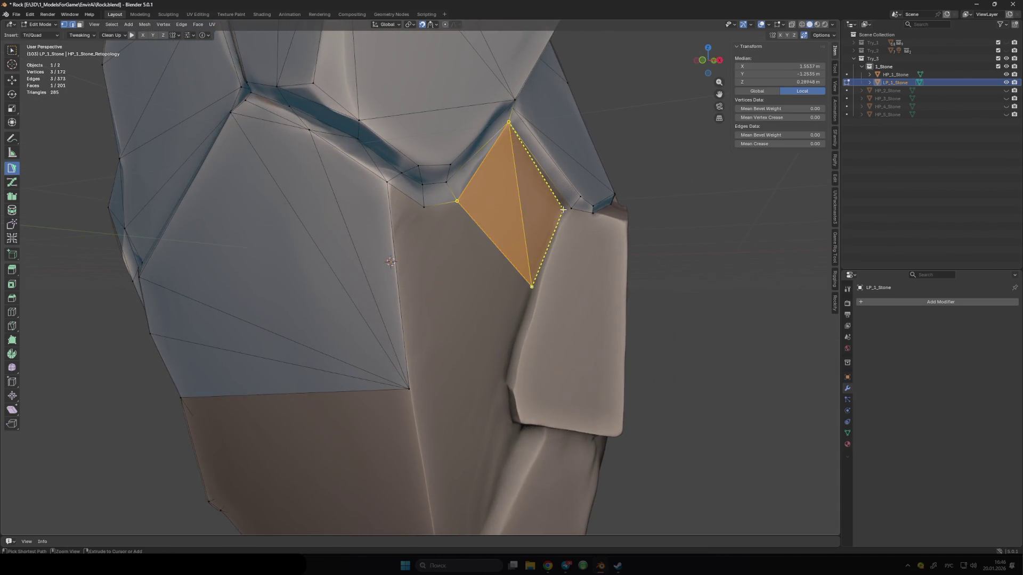
left_click(559, 206)
scroll(552, 248, "up", 3)
left_click_drag(608, 234, 609, 233)
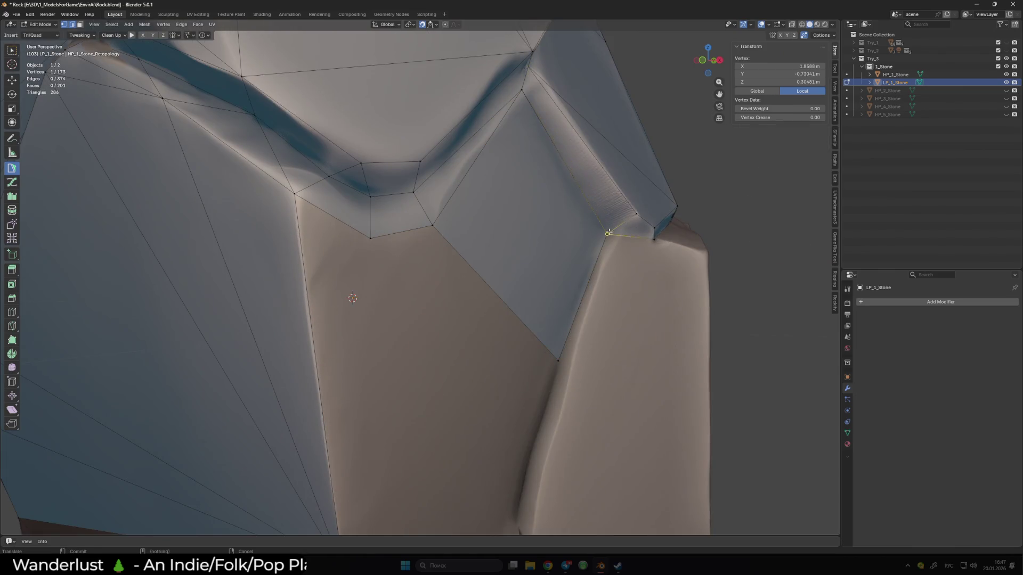
left_click(637, 217)
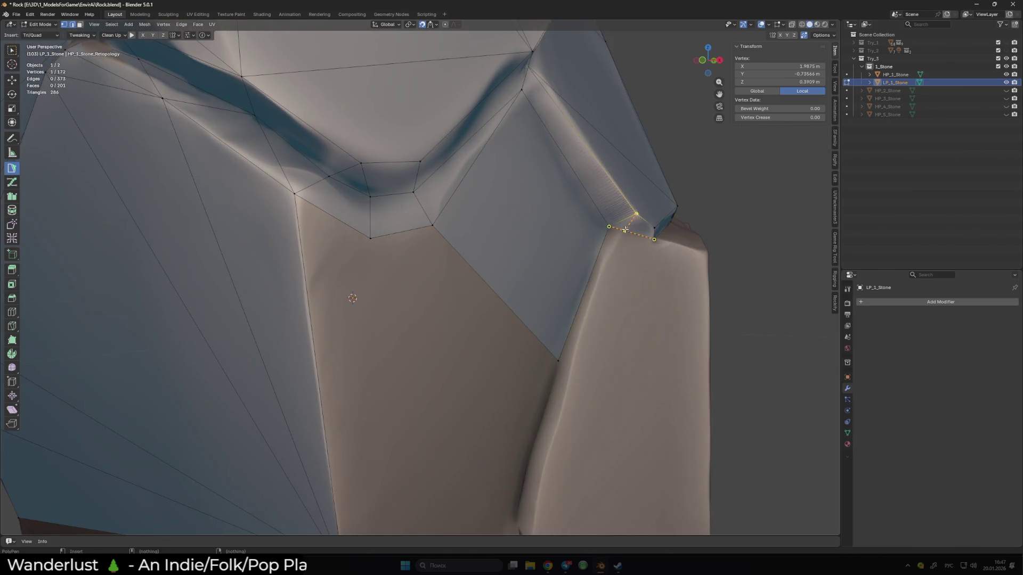
Extend faces down the chunk's side, merging a quad corner onto an existing vertex.
mouse_move(629, 230)
middle_mouse_down()
mouse_move(653, 250)
mouse_move(554, 387)
middle_mouse_up()
left_click(552, 393)
left_click_drag(552, 393, 604, 339)
mouse_move(605, 339)
middle_mouse_down()
mouse_move(530, 338)
mouse_move(484, 258)
middle_mouse_up()
left_click(441, 415, "ctrl")
left_click(504, 403, "ctrl")
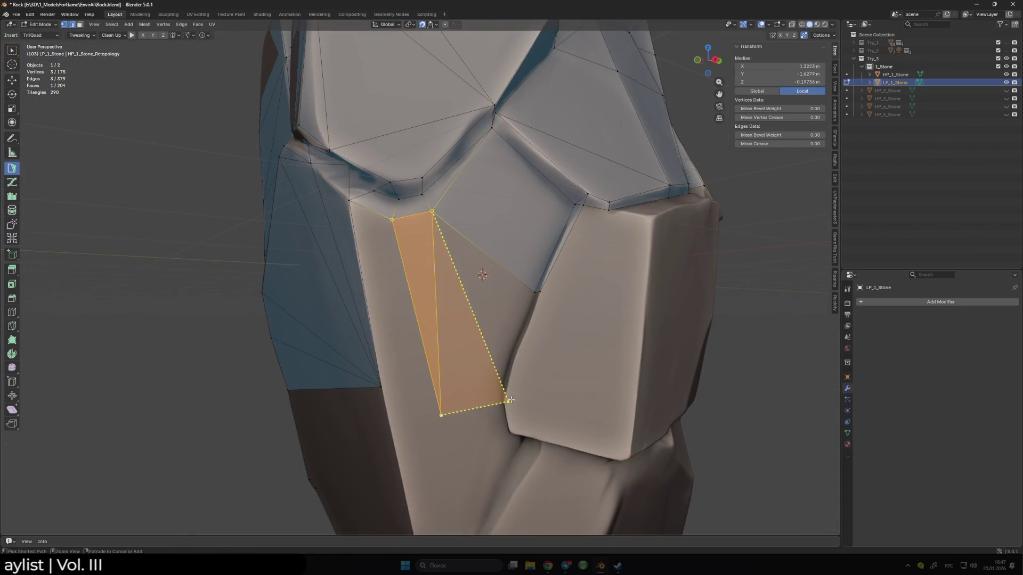
left_click_drag(441, 415, 381, 386)
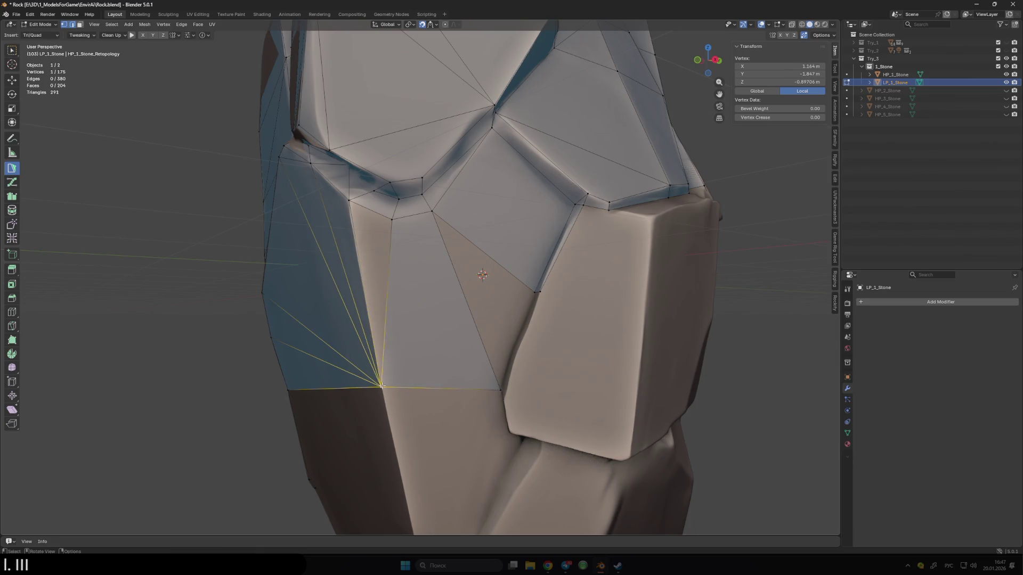
Add a thin quad strip and triangles along the chunk's edge, pulling a vertex down its side.
left_click(474, 320, "ctrl")
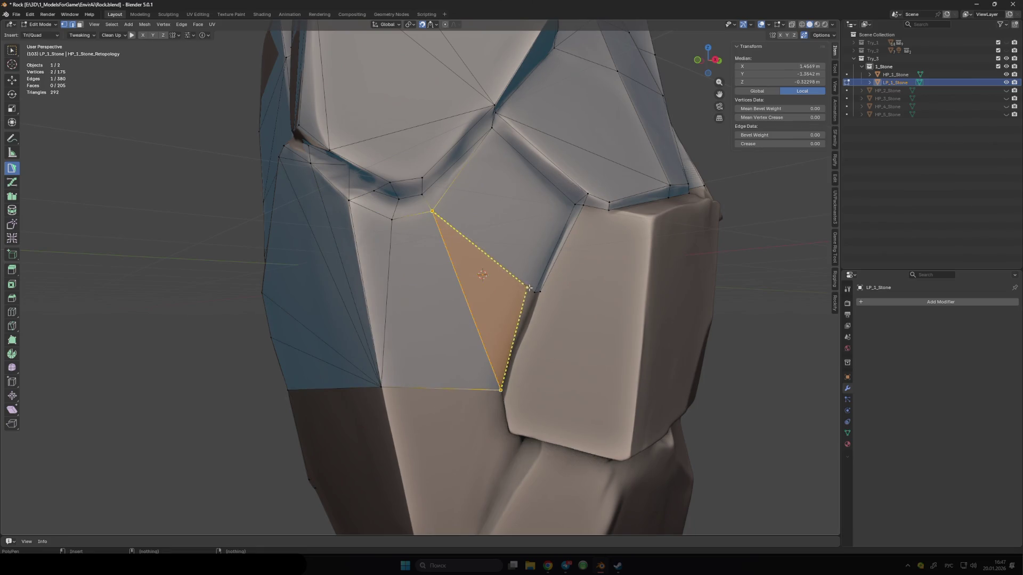
middle_click_drag(474, 320, 608, 361)
left_click(599, 396, "ctrl")
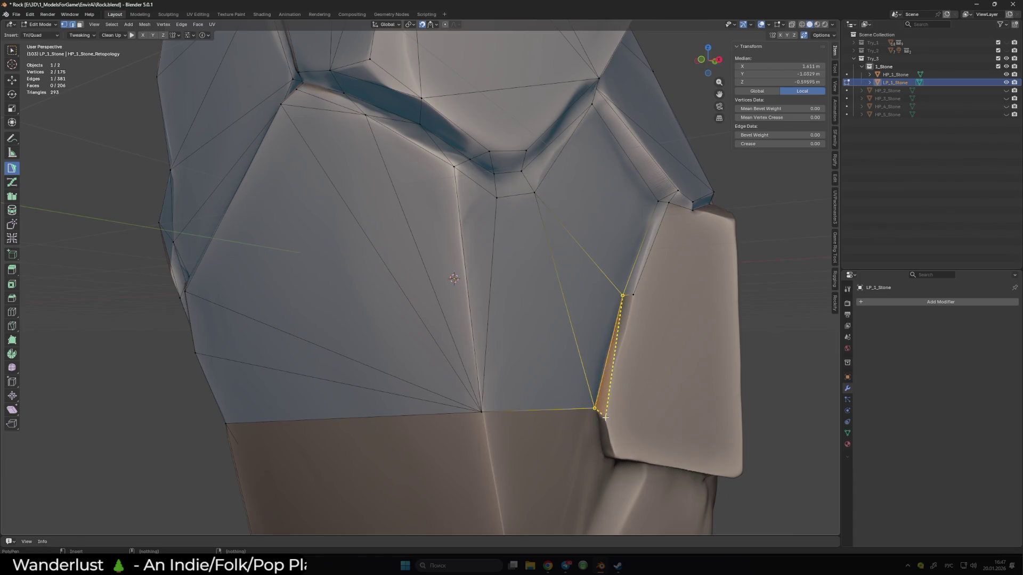
mouse_move(596, 423)
middle_mouse_down("shift")
mouse_move(544, 321)
mouse_move(552, 301)
middle_mouse_up("shift")
left_click(557, 286, "ctrl")
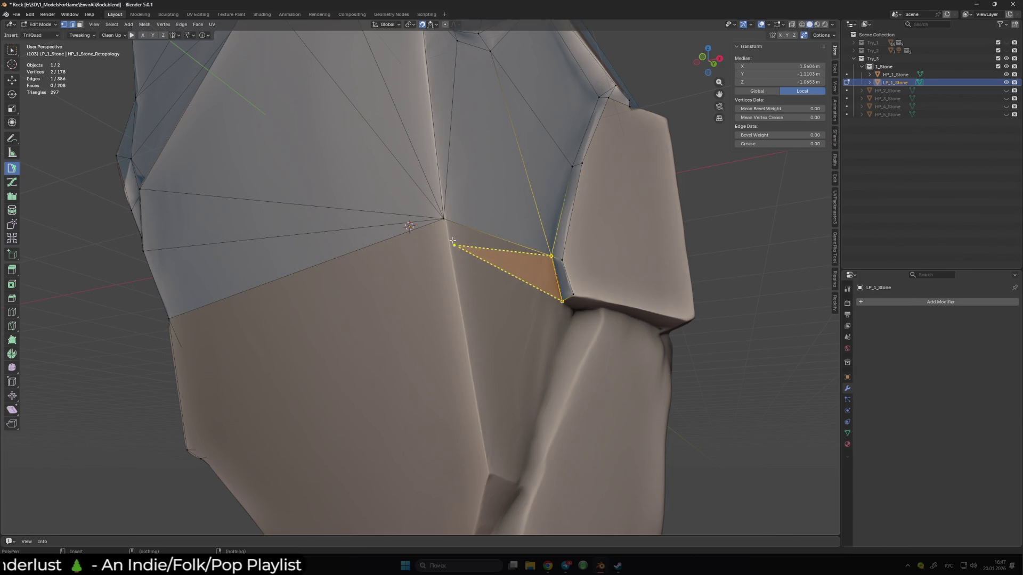
left_click(447, 219, "ctrl")
mouse_move(450, 234)
left_mouse_down("ctrl")
mouse_move(472, 288)
mouse_move(491, 479)
left_mouse_up("ctrl")
mouse_move(486, 422)
middle_mouse_down()
mouse_move(450, 373)
mouse_move(565, 354)
middle_mouse_up()
left_click(565, 355, "shift")
Rebuild a new face as a triangle, then add a face reaching the top vertex.
middle_click_drag(378, 354, 396, 275)
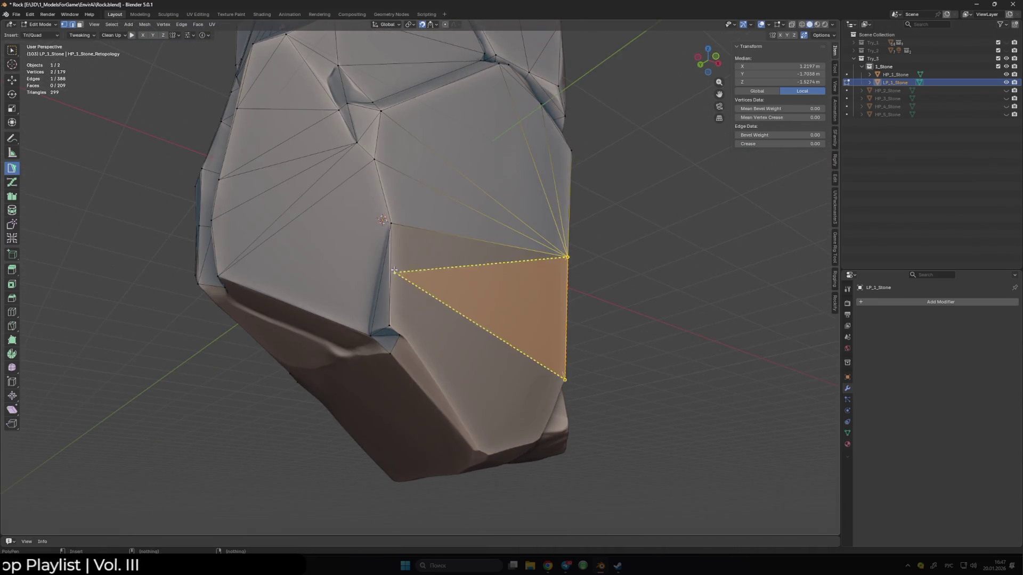
left_click(391, 265, "ctrl")
key("ctrl+z")
left_click(399, 335, "ctrl")
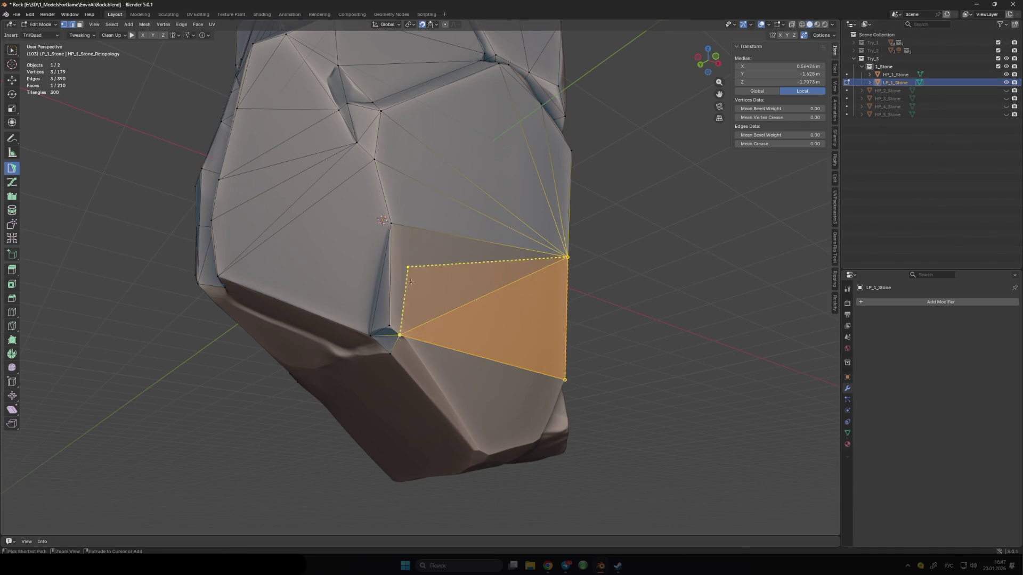
left_click(406, 330)
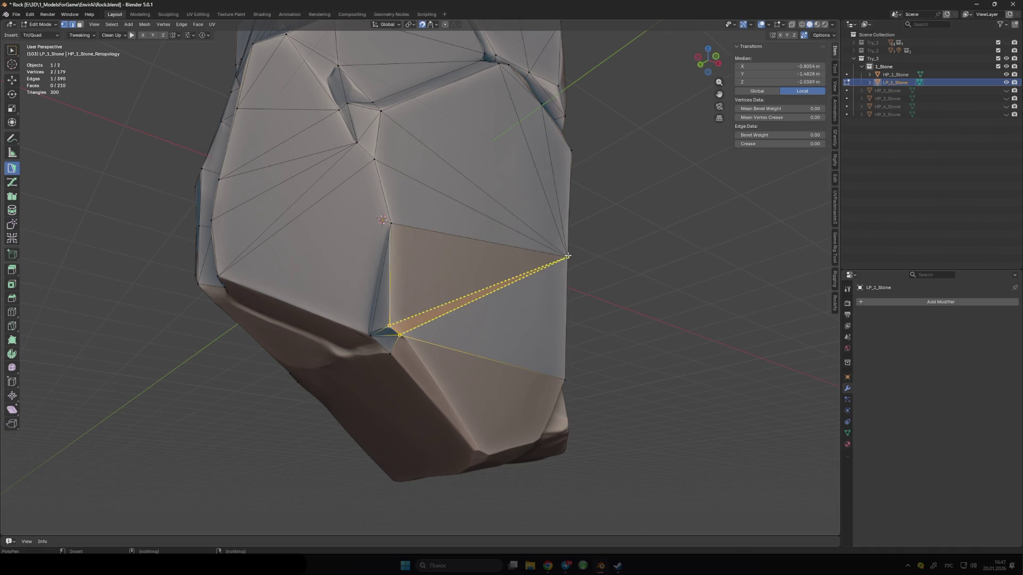
middle_click_drag(411, 285, 444, 235)
left_click(447, 204)
middle_click_drag(445, 298, 415, 318)
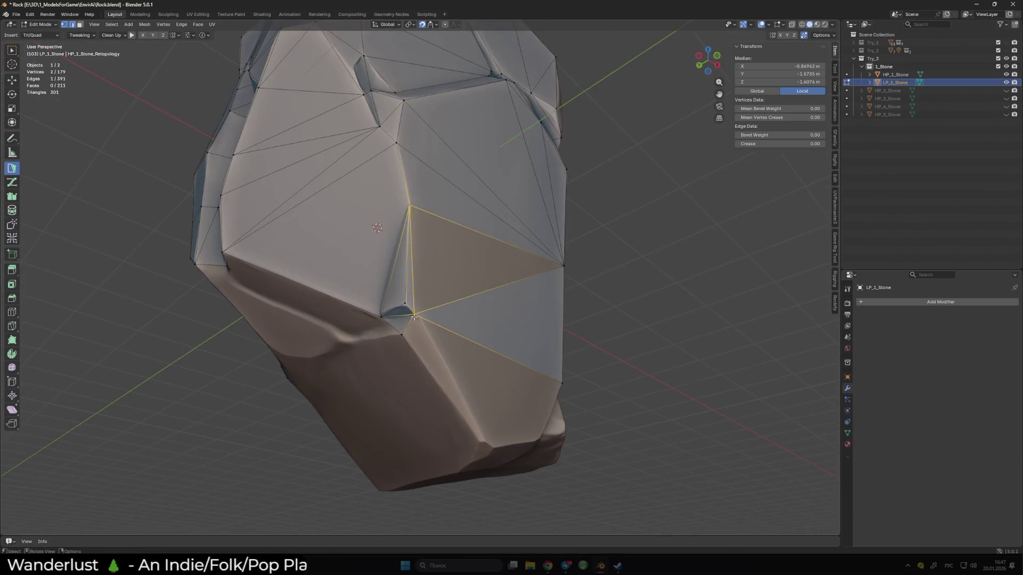
Create a face from three selected vertices and add faces along the adjacent edge.
left_click(568, 265, "shift")
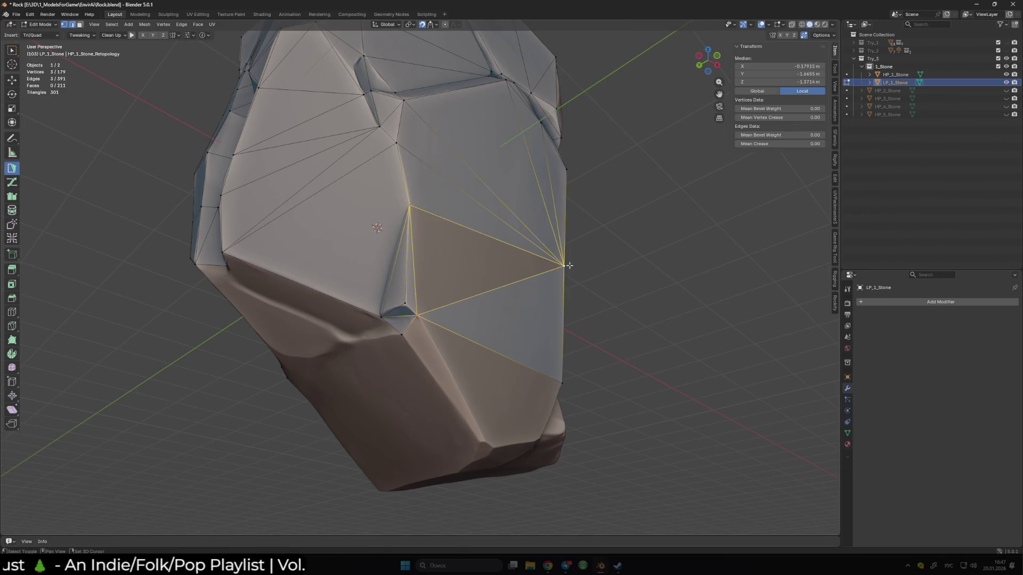
left_click(569, 265)
mouse_move(608, 286)
middle_mouse_down()
mouse_move(543, 383)
mouse_move(468, 301)
mouse_move(406, 331)
mouse_move(422, 380)
mouse_move(422, 354)
mouse_move(449, 324)
middle_mouse_up()
left_click(469, 302)
left_click(424, 381)
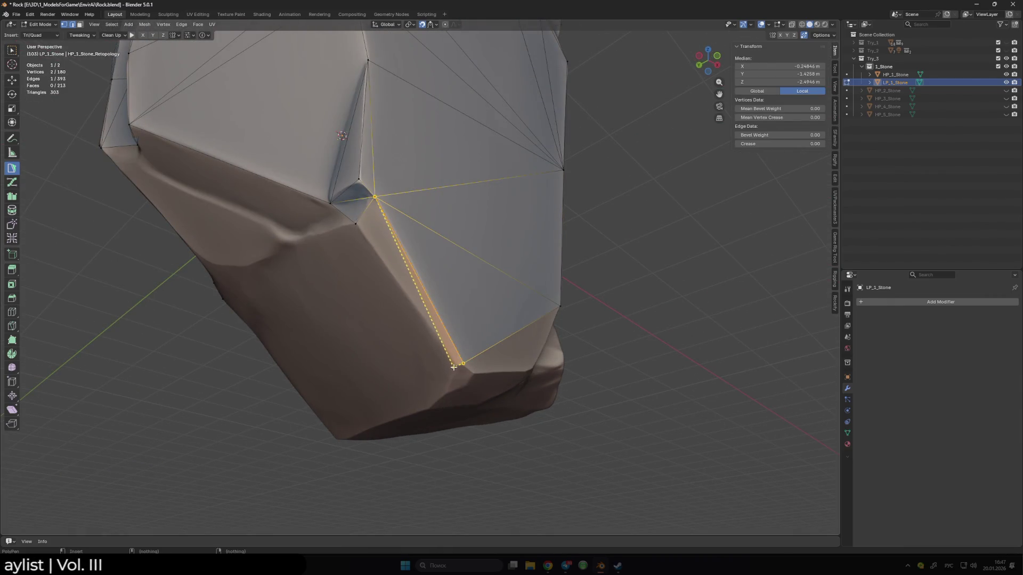
left_click(376, 269)
middle_click_drag(376, 269, 400, 248)
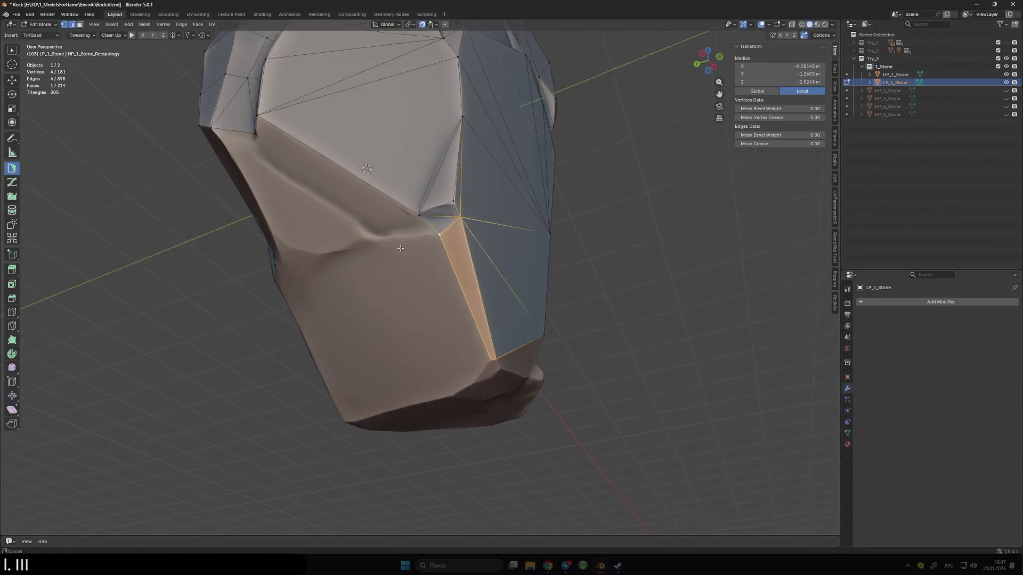
scroll(400, 248, "up", 2)
Add faces near the underside crease, closing one onto an existing vertex.
middle_click_drag(446, 286, 490, 240)
left_click(492, 227)
left_click(488, 228)
left_click(542, 218)
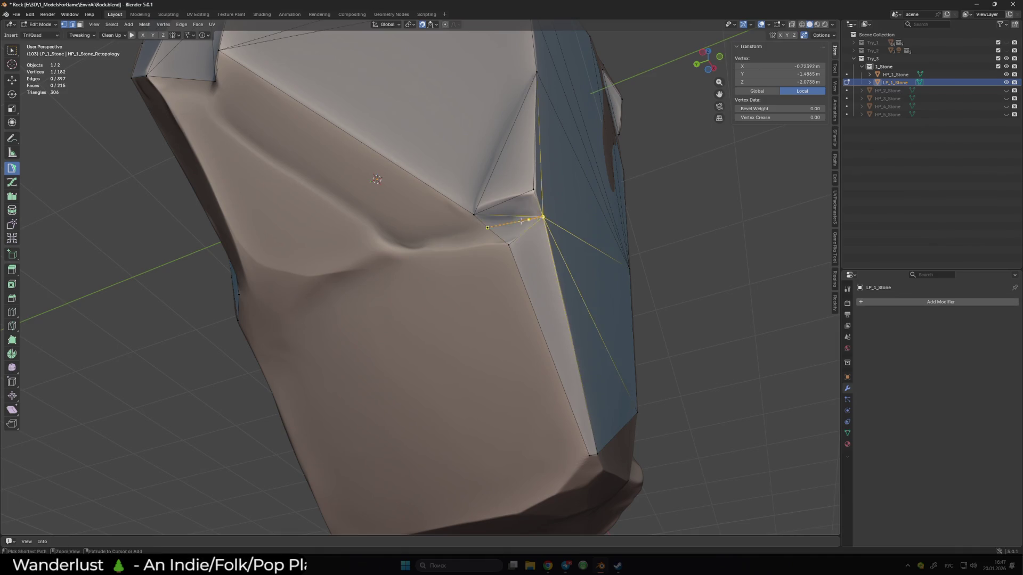
left_click(483, 225)
left_click(408, 252)
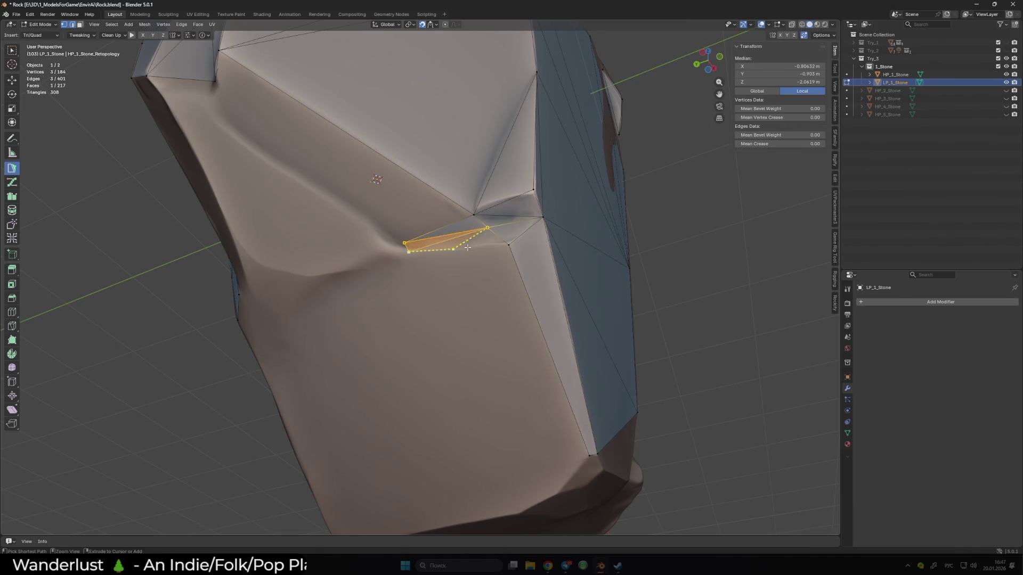
Connect a new vertex and pull a new triangle and face up onto the rock surface.
mouse_move(509, 244)
middle_mouse_down()
mouse_move(421, 251)
mouse_move(424, 277)
middle_mouse_up()
left_click(409, 318)
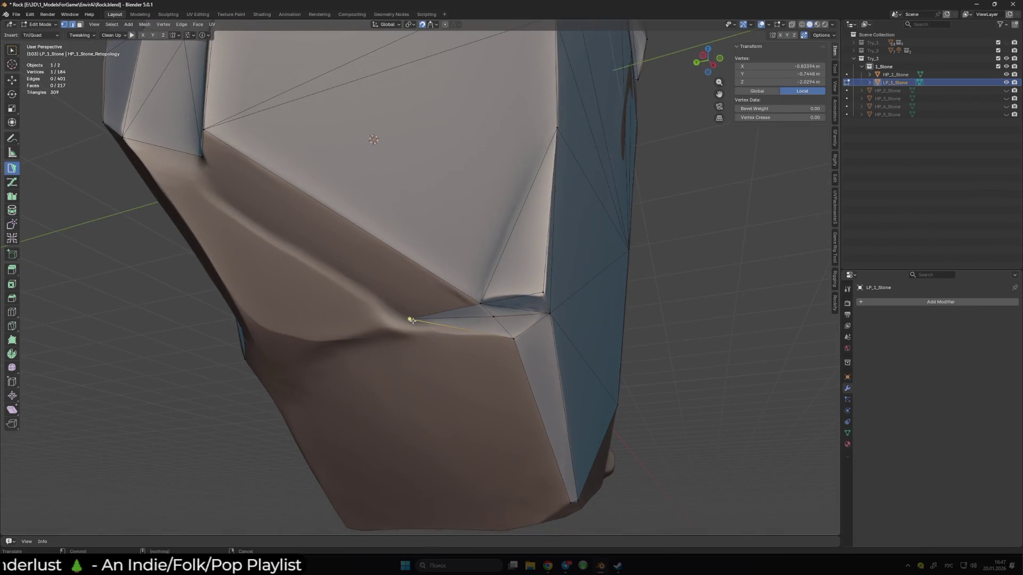
left_click(479, 305)
mouse_move(453, 312)
middle_mouse_down()
mouse_move(435, 315)
mouse_move(384, 207)
middle_mouse_up()
mouse_move(383, 208)
left_mouse_down("ctrl")
mouse_move(317, 131)
mouse_move(322, 142)
left_mouse_up("ctrl")
middle_click_drag(322, 141, 450, 242)
scroll(454, 240, "up", 3)
mouse_move(465, 265)
left_mouse_down("ctrl")
mouse_move(440, 218)
mouse_move(469, 191)
left_mouse_up("ctrl")
Snap vertices onto the rock surface and slide a new extending vertex into place.
middle_click_drag(469, 192, 506, 273)
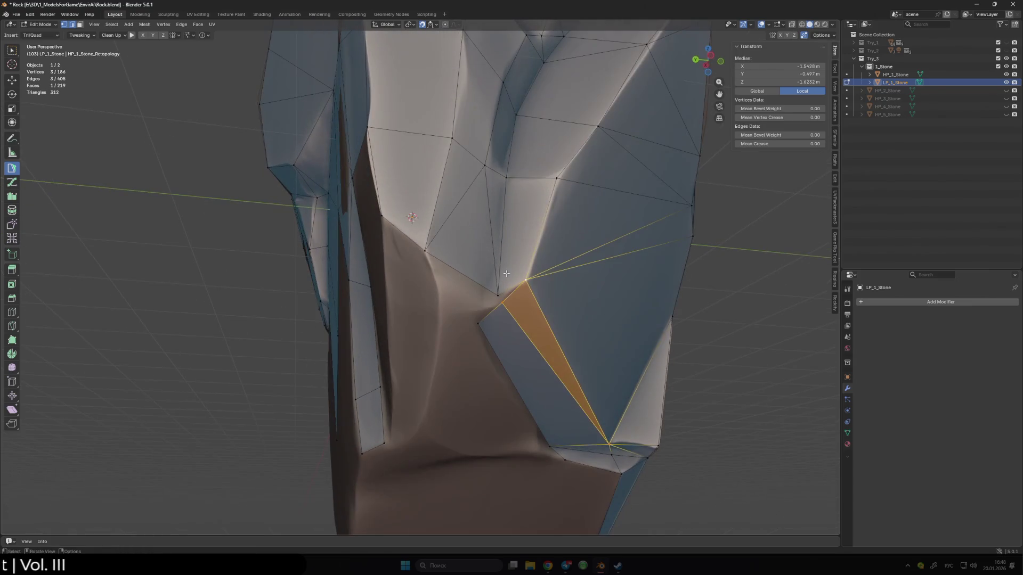
left_click(504, 300)
left_click(523, 284, "shift")
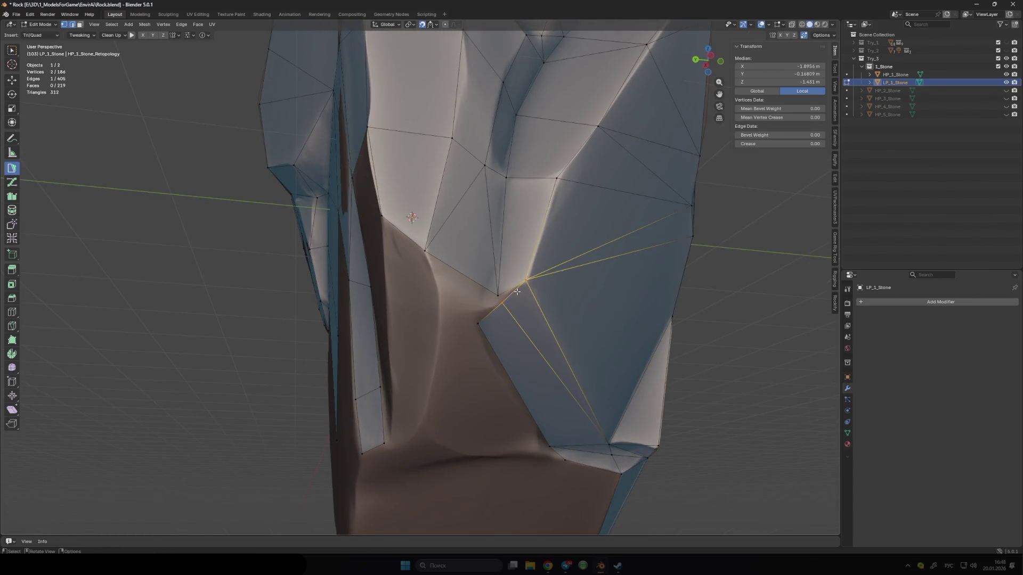
left_click_drag(498, 297, 493, 286)
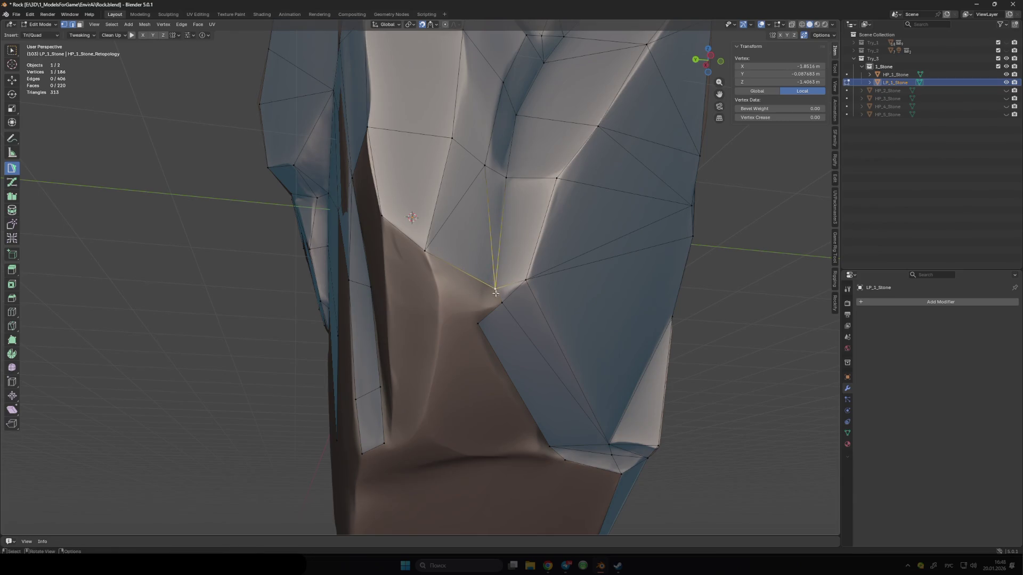
middle_click_drag(494, 291, 475, 268)
left_click(441, 270)
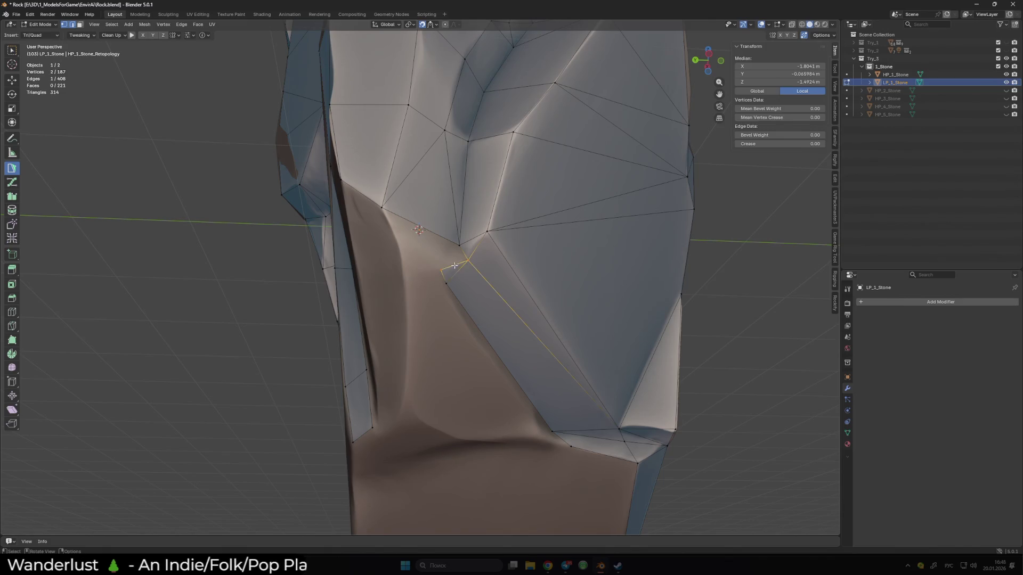
middle_click_drag(478, 271, 422, 292)
mouse_move(423, 293)
left_mouse_down()
mouse_move(394, 298)
mouse_move(415, 293)
left_mouse_up()
Build two more quads from the edge, pulling the second one upward.
middle_click_drag(416, 293, 547, 285)
left_click(424, 292)
left_click_drag(548, 285, 522, 215, "ctrl")
middle_click_drag(522, 216, 521, 209)
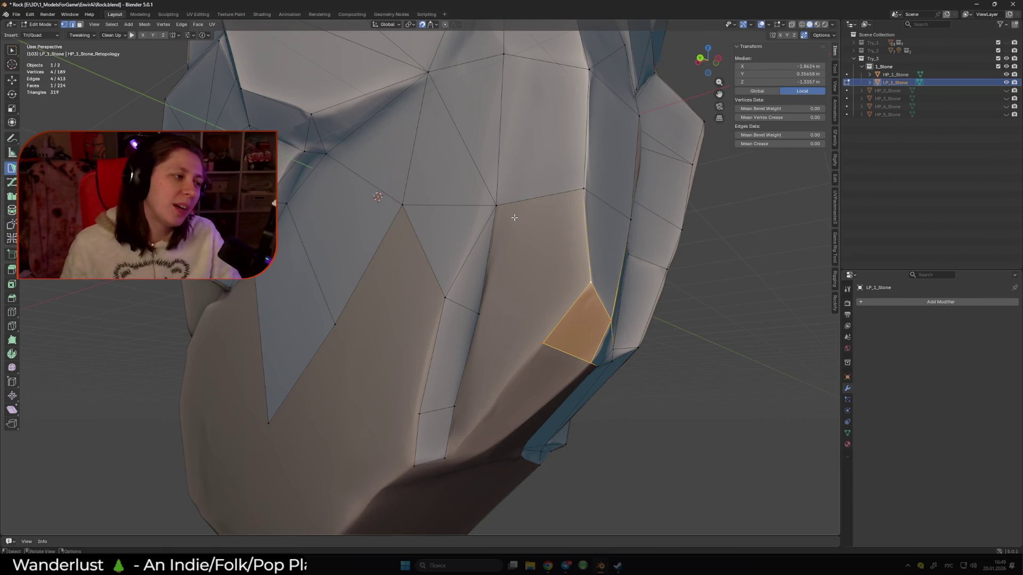
left_click(588, 237)
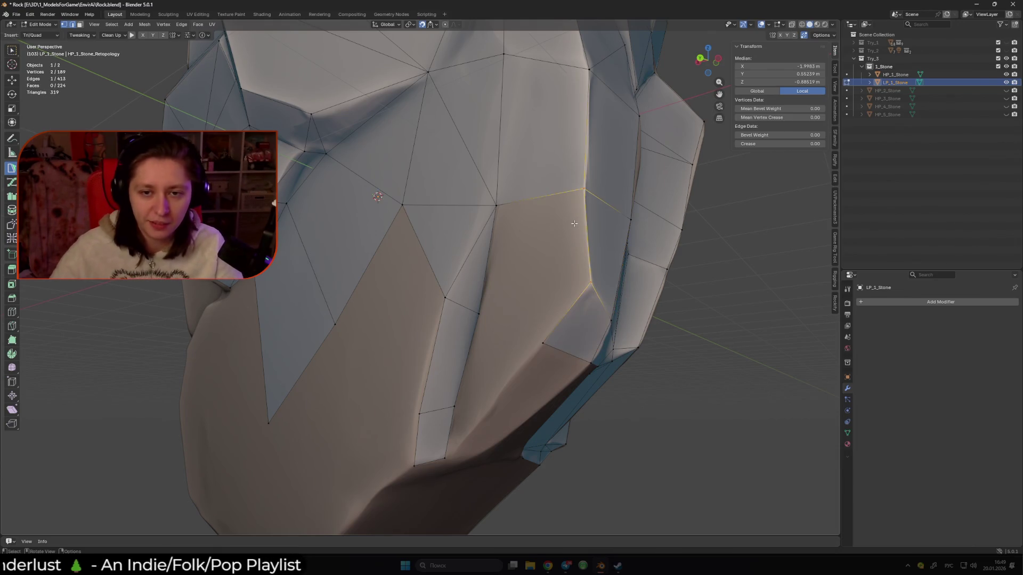
Add a quad and triangles from the lower side edge, moving a vertex onto the surface.
left_click(496, 205)
mouse_move(549, 282)
middle_mouse_down()
mouse_move(423, 242)
mouse_move(463, 267)
mouse_move(490, 260)
middle_mouse_up()
left_click(493, 261)
left_click_drag(493, 259, 455, 212)
mouse_move(457, 268)
middle_mouse_down()
mouse_move(442, 287)
mouse_move(425, 263)
middle_mouse_up()
left_click(441, 291)
Turn a triangle into a quad, pull its corner down and fill a triangle below.
left_click(446, 269)
left_click(437, 175)
left_click(457, 225)
middle_click_drag(456, 225, 375, 176)
left_click_drag(417, 146, 416, 159)
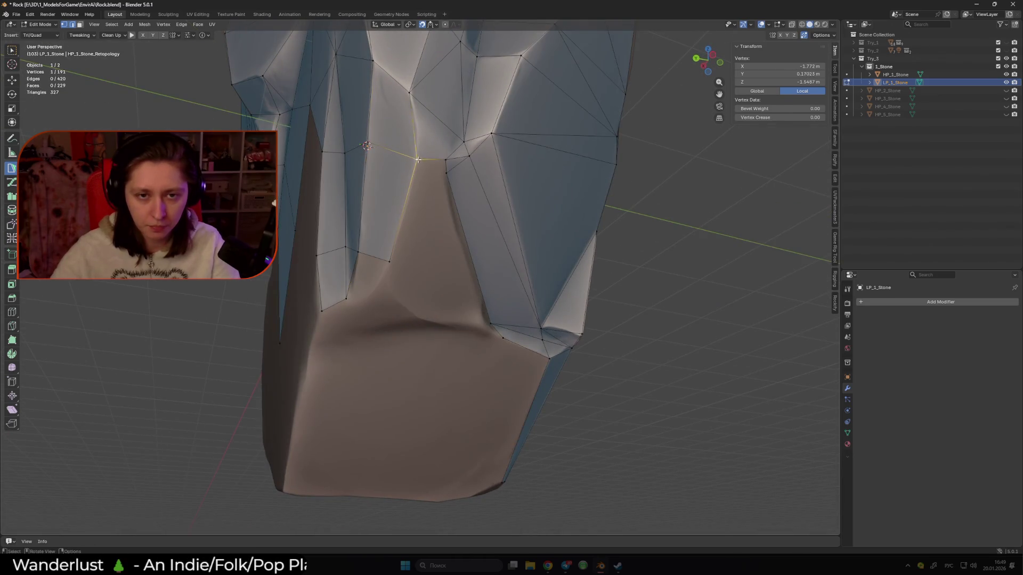
left_click(446, 175)
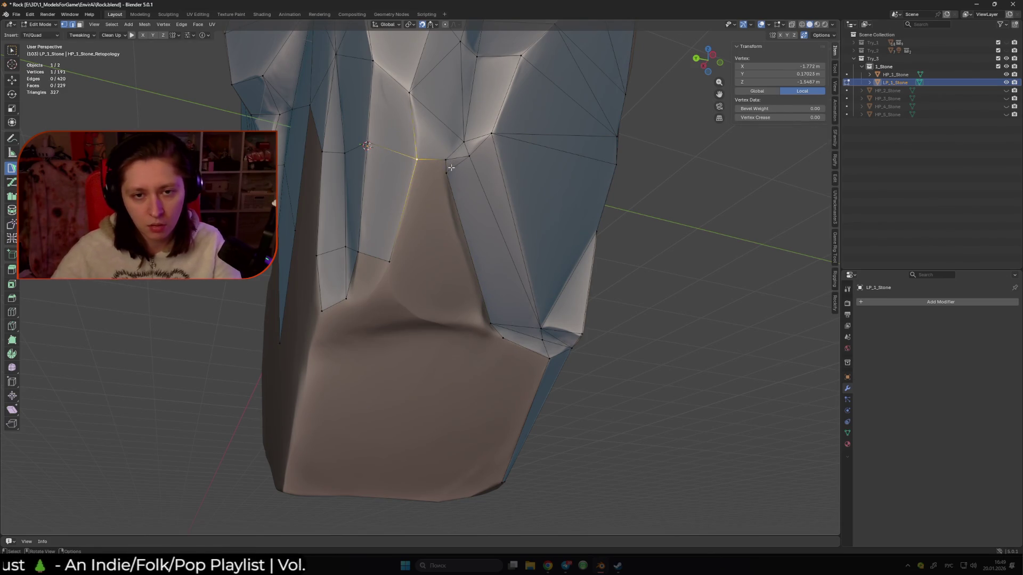
middle_click_drag(426, 222, 450, 308)
Build a face out to a new point and slide its vertex onto the lower side.
left_click(322, 193)
left_click(451, 305)
middle_click_drag(465, 304, 464, 310)
left_click_drag(465, 310, 440, 305)
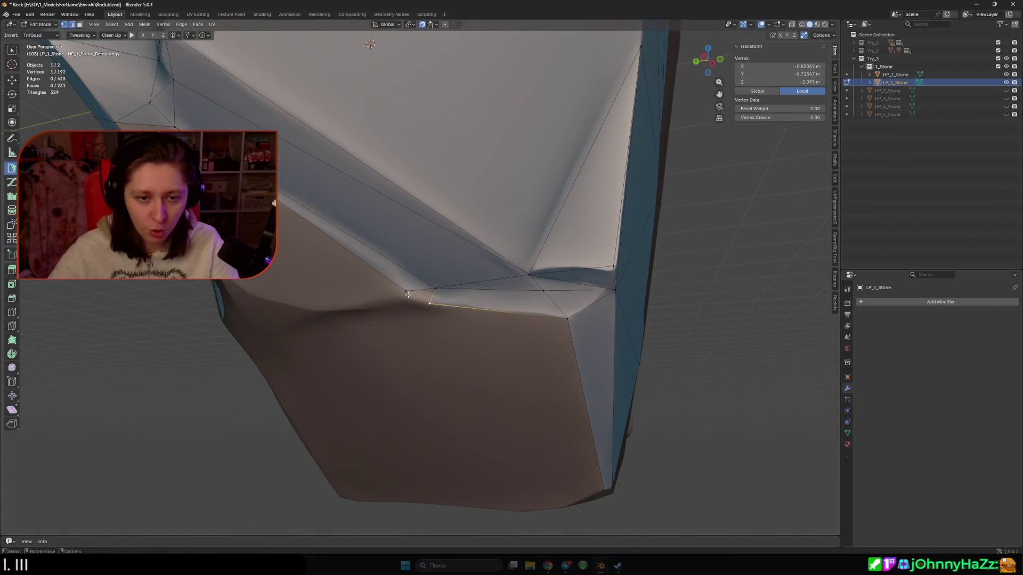
left_click(429, 303)
left_click(431, 298)
left_click(431, 305)
mouse_move(386, 288)
middle_mouse_down()
mouse_move(339, 168)
mouse_move(438, 273)
middle_mouse_up()
Fan new triangles across the underside edge, undoing a bad quad with Ctrl+Z.
left_click(339, 167)
left_click(437, 275)
left_click(438, 275)
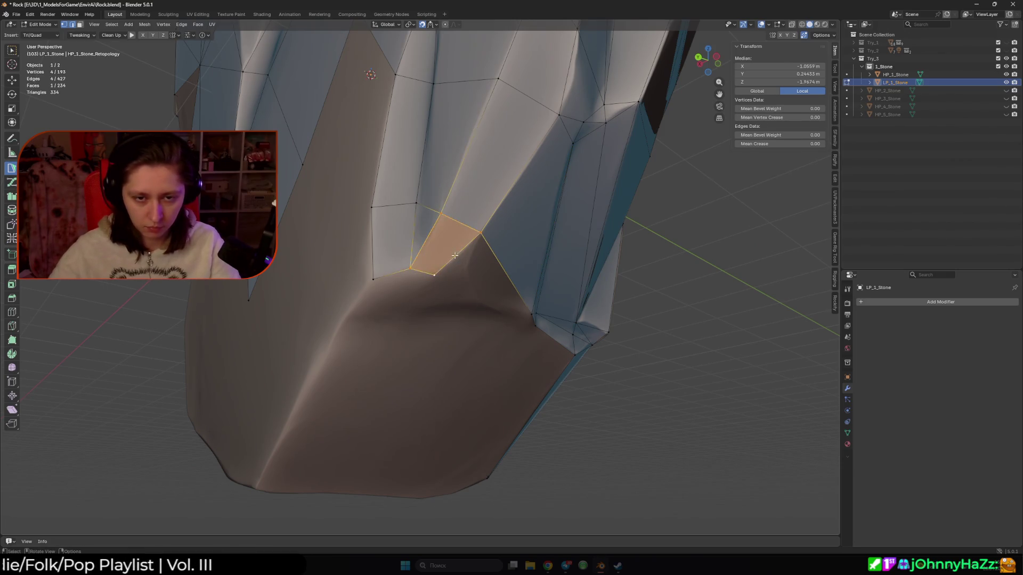
left_click(464, 250)
middle_click_drag(463, 251, 405, 188)
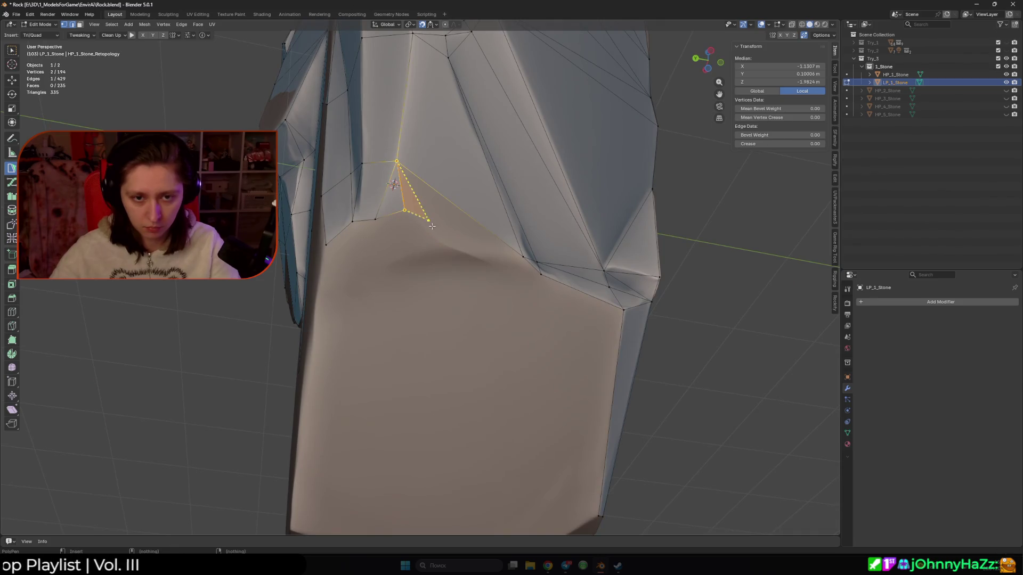
left_click(523, 256)
middle_click_drag(523, 257, 515, 255)
key("ctrl+z")
Place a new vertex and fan triangles and a quad over the remaining gap.
left_click_drag(428, 229, 472, 243)
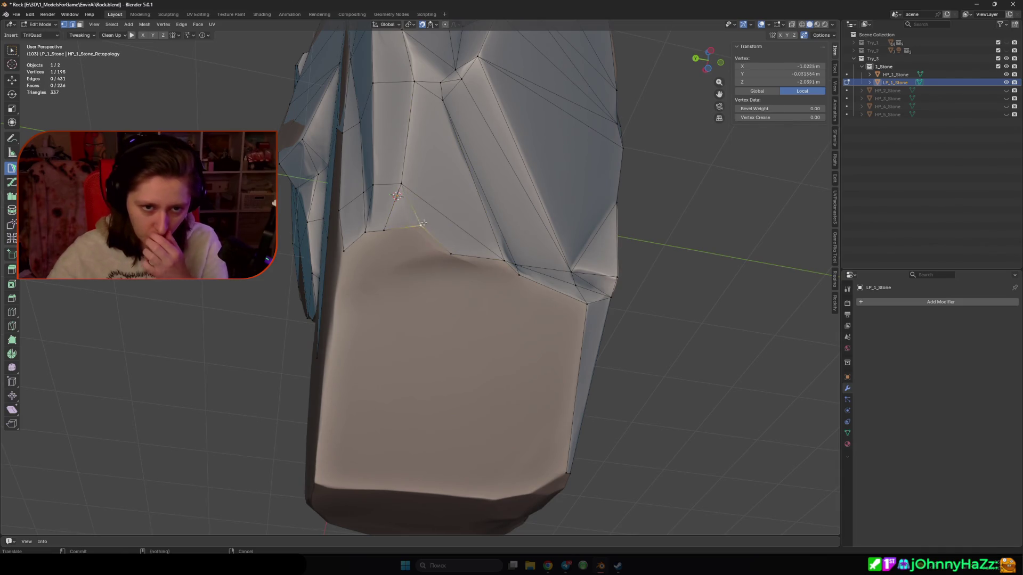
left_click_drag(420, 224, 406, 197)
mouse_move(385, 230)
middle_mouse_down()
mouse_move(422, 257)
mouse_move(395, 256)
mouse_move(426, 257)
mouse_move(418, 268)
middle_mouse_up()
left_click(426, 256)
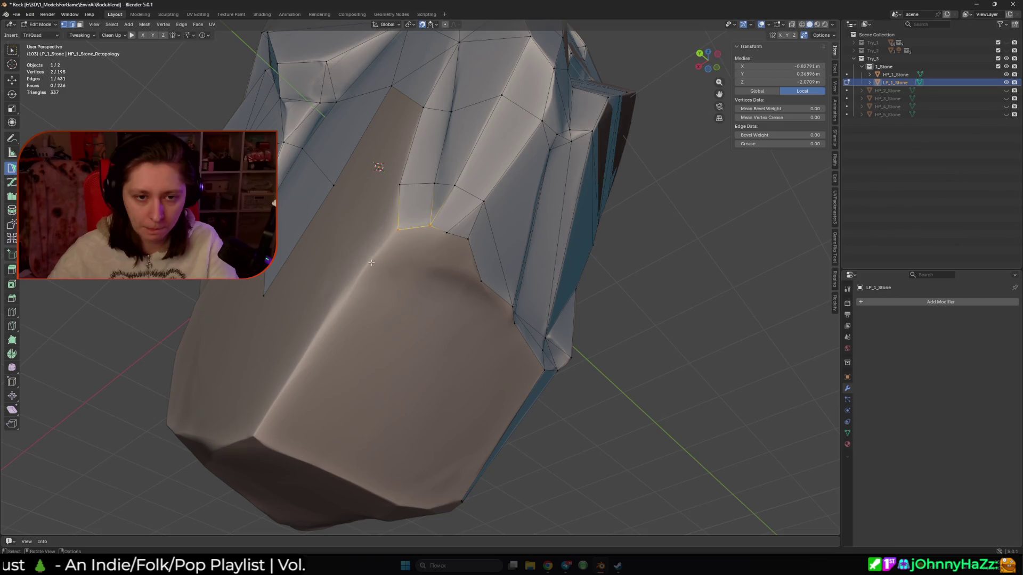
left_click(418, 268)
left_click(371, 265)
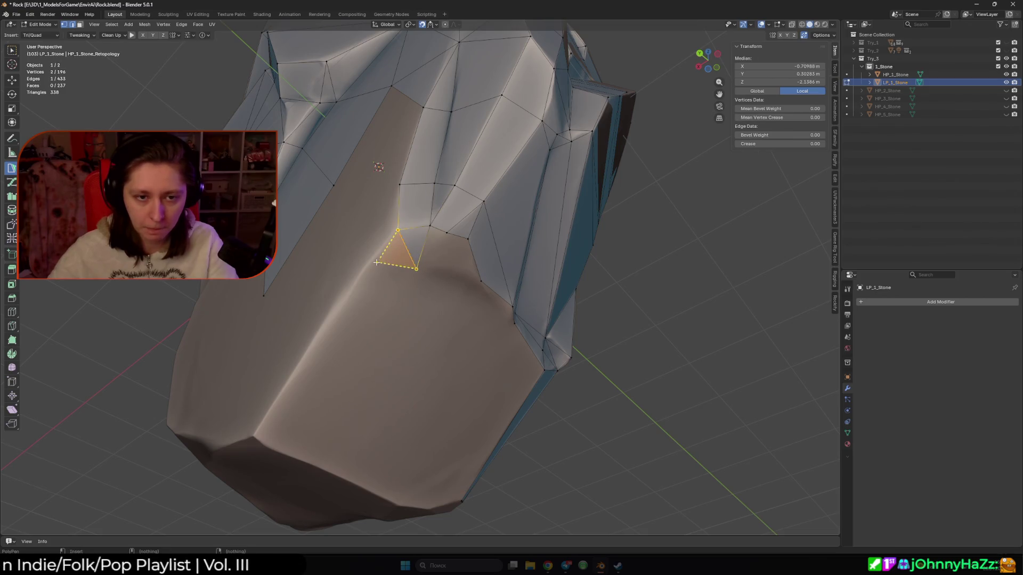
left_click(479, 277)
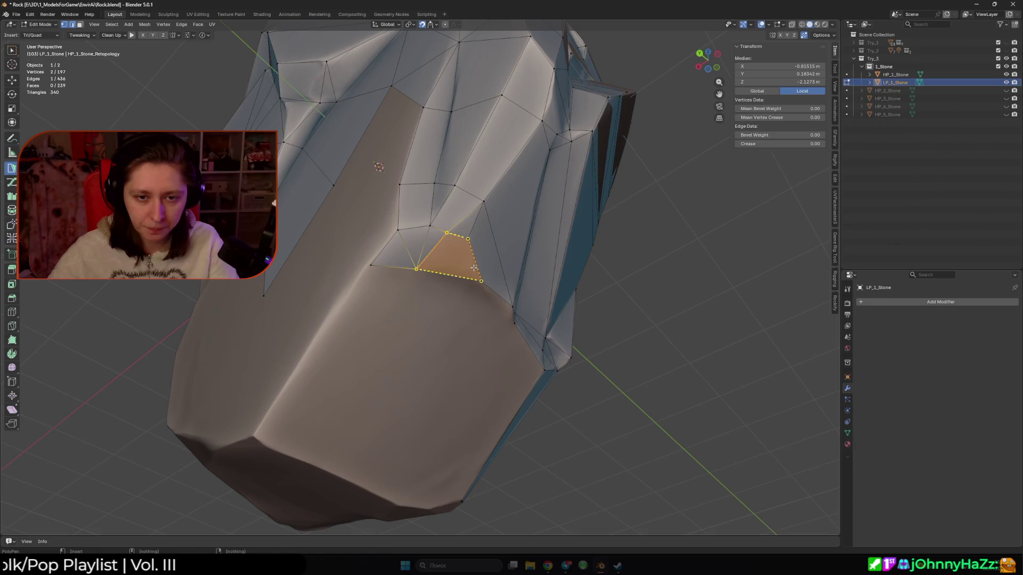
Add one more face and merge a vertex onto its neighbour.
left_click(471, 246)
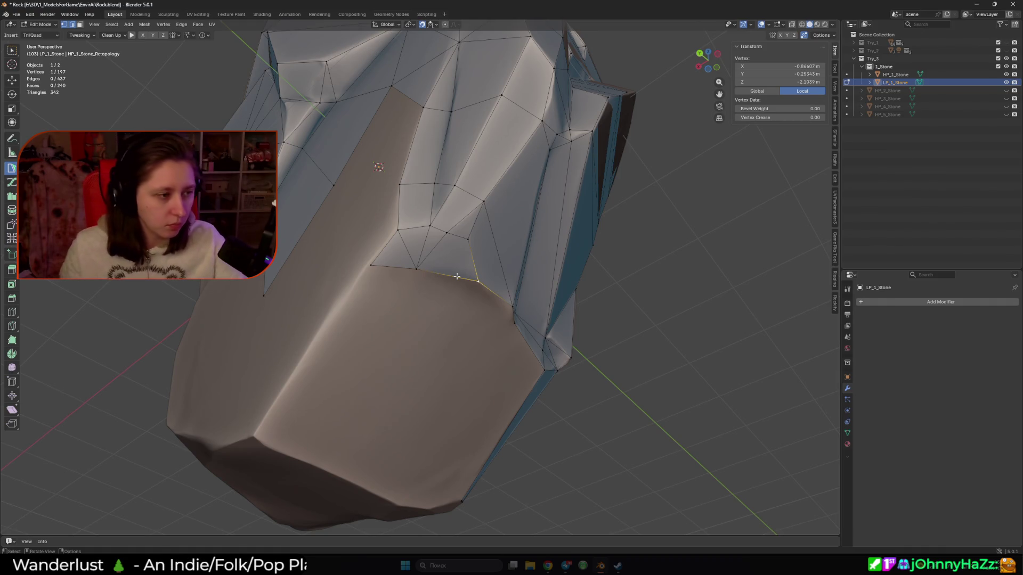
middle_click_drag(395, 246, 344, 267)
left_click(373, 255)
left_click_drag(345, 267, 419, 202)
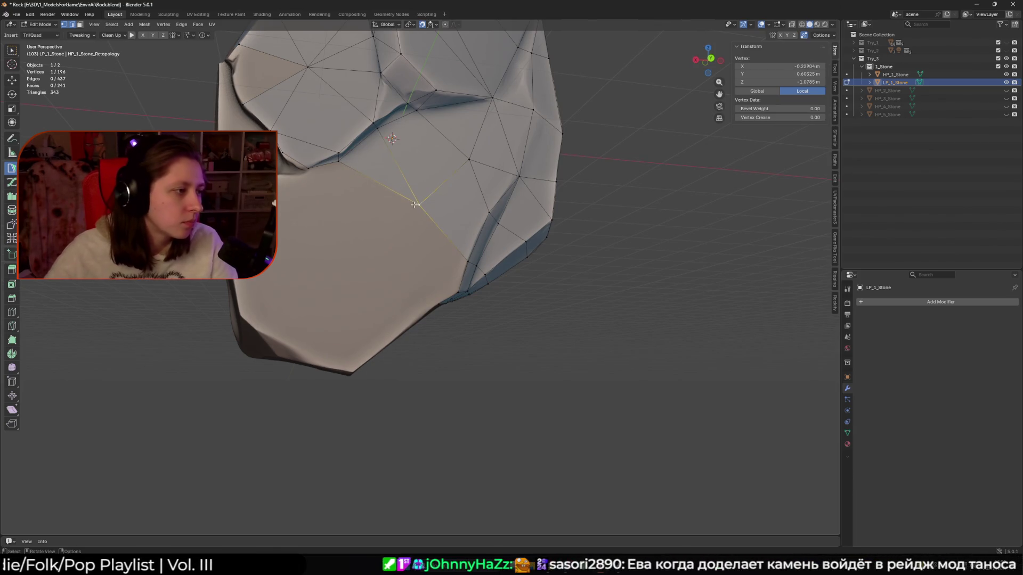
Add the first face at the chunk's base, moving a vertex into place on the rock's side.
left_click(390, 195, "shift")
mouse_move(390, 195)
middle_mouse_down()
mouse_move(430, 256)
mouse_move(418, 254)
middle_mouse_up()
left_click_drag(418, 254, 409, 253)
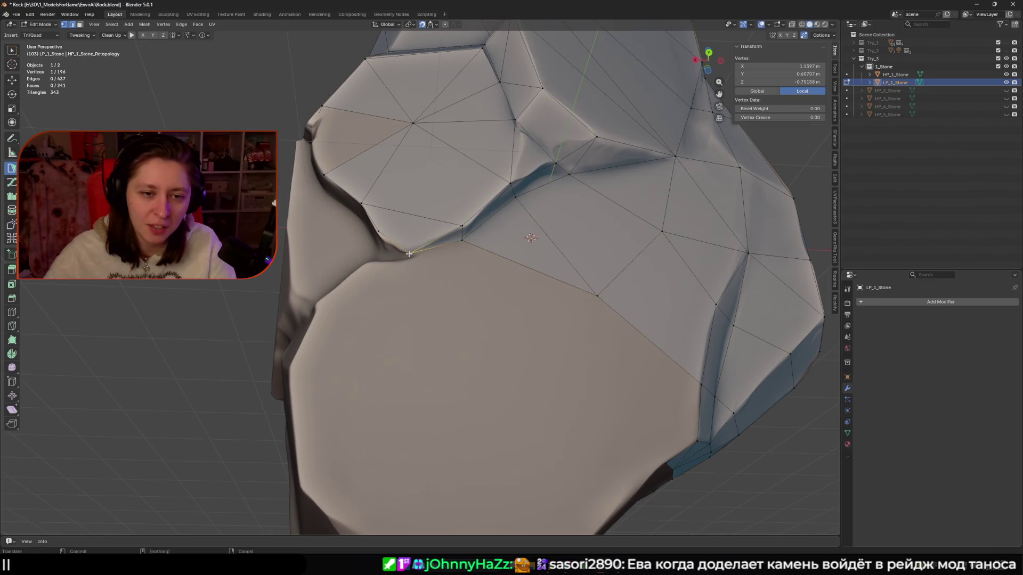
left_click(382, 240, "shift")
middle_click_drag(382, 240, 447, 263)
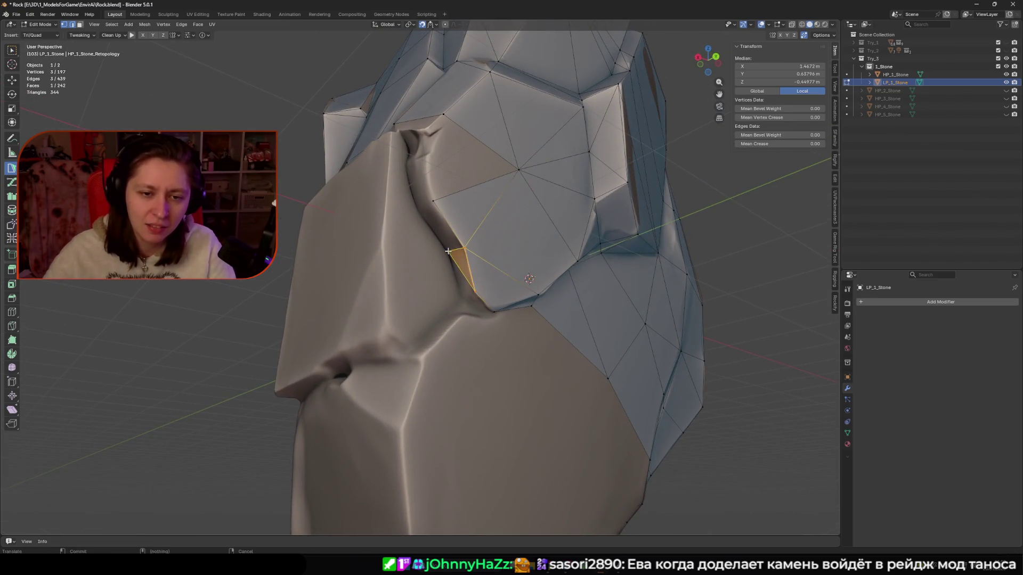
left_click_drag(448, 250, 448, 251)
left_click(419, 212)
Extend a quad from the new edge, move its vertex up the side, and add another quad beside it.
middle_click_drag(418, 212, 458, 265)
left_click_drag(459, 264, 461, 268)
mouse_move(461, 268)
middle_mouse_down()
mouse_move(443, 247)
mouse_move(443, 262)
middle_mouse_up()
scroll(443, 247, "down", 8)
scroll(437, 261, "up", 5)
mouse_move(444, 262)
left_mouse_down()
mouse_move(443, 236)
mouse_move(418, 230)
mouse_move(443, 233)
left_mouse_up()
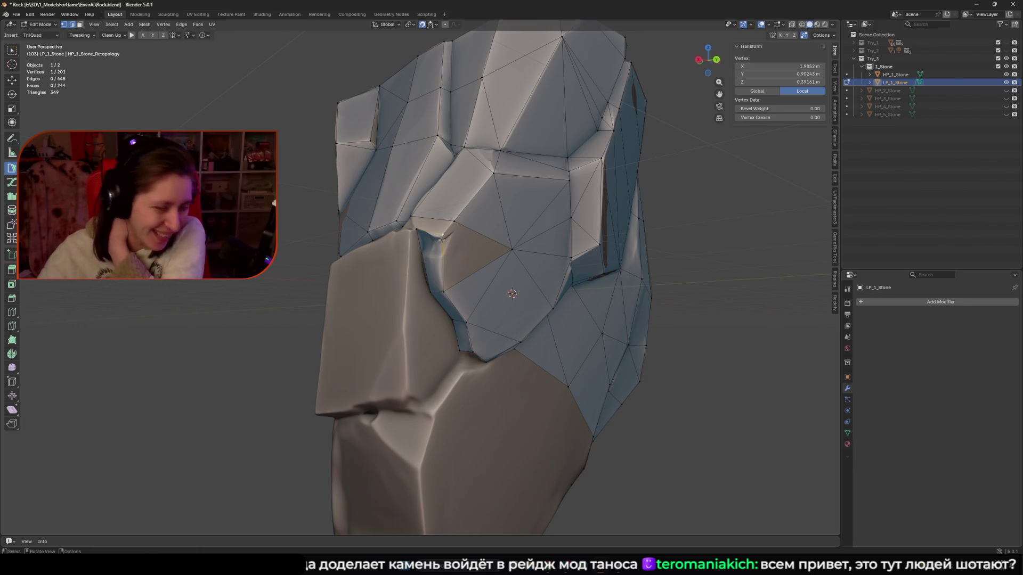
scroll(435, 230, "down", 2)
left_click_drag(443, 248, 505, 220)
scroll(498, 235, "up", 5)
Split the quad into triangles and fill a triangle down to the edge below, snapped onto the side.
middle_click_drag(597, 265, 440, 227)
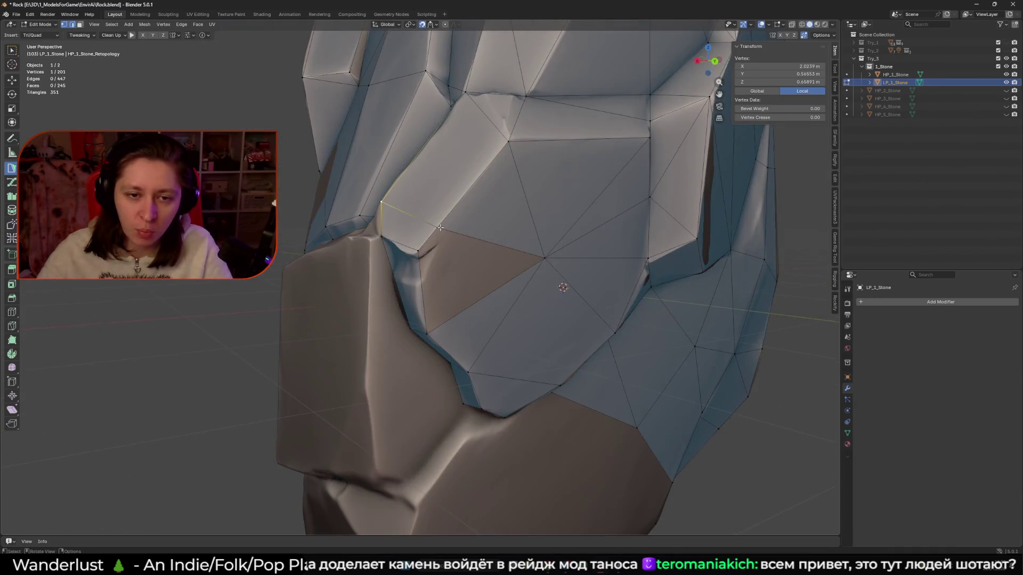
left_click(544, 258)
left_click(418, 251)
scroll(473, 314, "down", 4)
mouse_move(480, 298)
middle_mouse_down()
mouse_move(458, 234)
mouse_move(479, 290)
mouse_move(462, 288)
mouse_move(466, 263)
middle_mouse_up()
left_click(454, 226)
left_click(460, 232)
scroll(463, 288, "up", 5)
left_click_drag(467, 262, 465, 268)
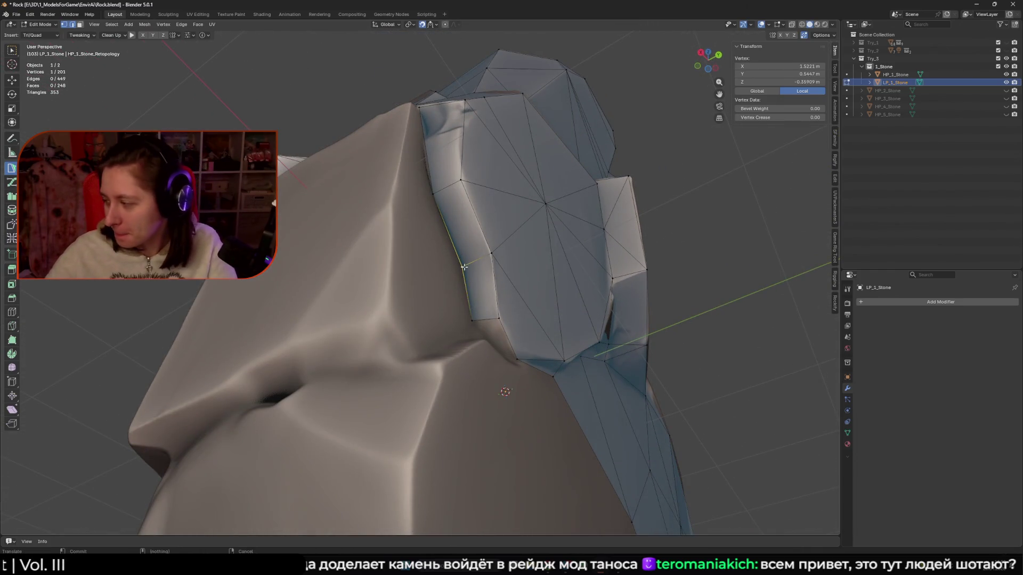
Pull a vertex down, split an edge with a new vertex, and fill the gap under the rim with a quad.
middle_click_drag(499, 310, 473, 306)
mouse_move(471, 297)
left_mouse_down()
mouse_move(471, 306)
mouse_move(463, 296)
left_mouse_up()
left_click(485, 303, "ctrl")
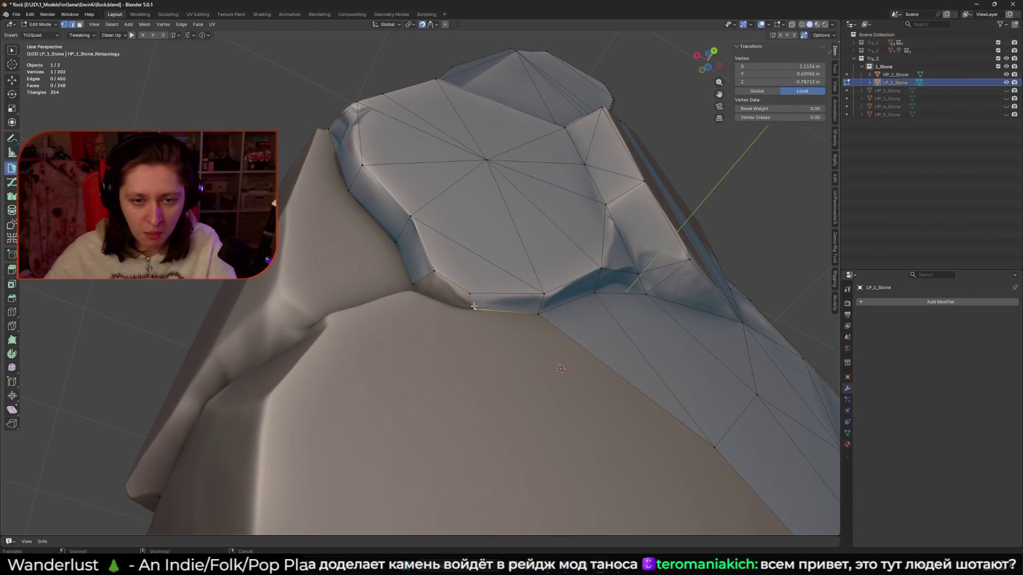
left_click_drag(413, 285, 413, 291)
mouse_move(413, 291)
middle_mouse_down()
mouse_move(461, 335)
mouse_move(472, 363)
middle_mouse_up()
left_click(464, 337, "ctrl")
left_click(441, 357)
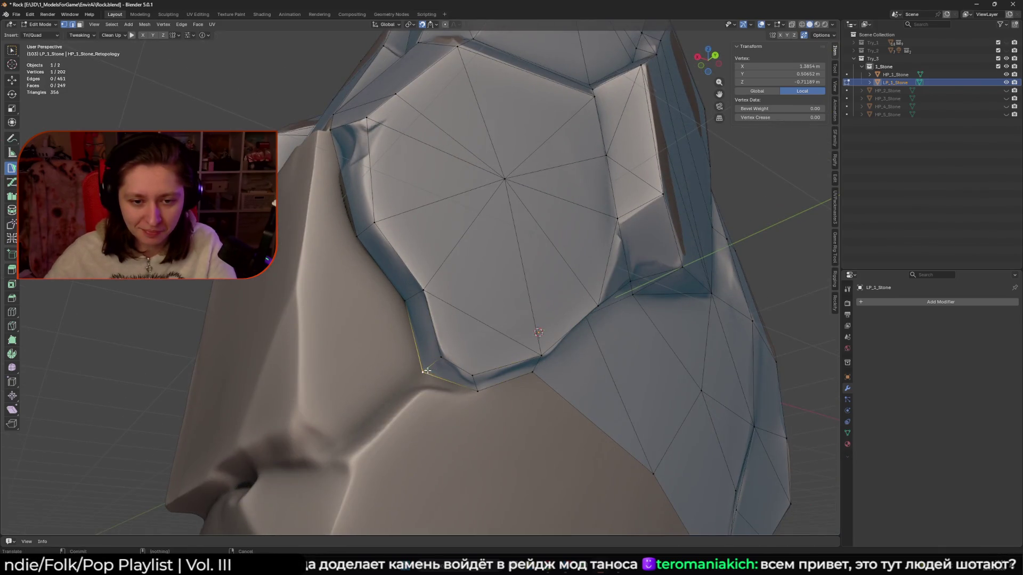
left_click(473, 378, "shift")
Build a quad from the rim edge and extend the strip with triangles off its left edge.
mouse_move(472, 378)
middle_mouse_down()
mouse_move(421, 379)
mouse_move(436, 396)
middle_mouse_up()
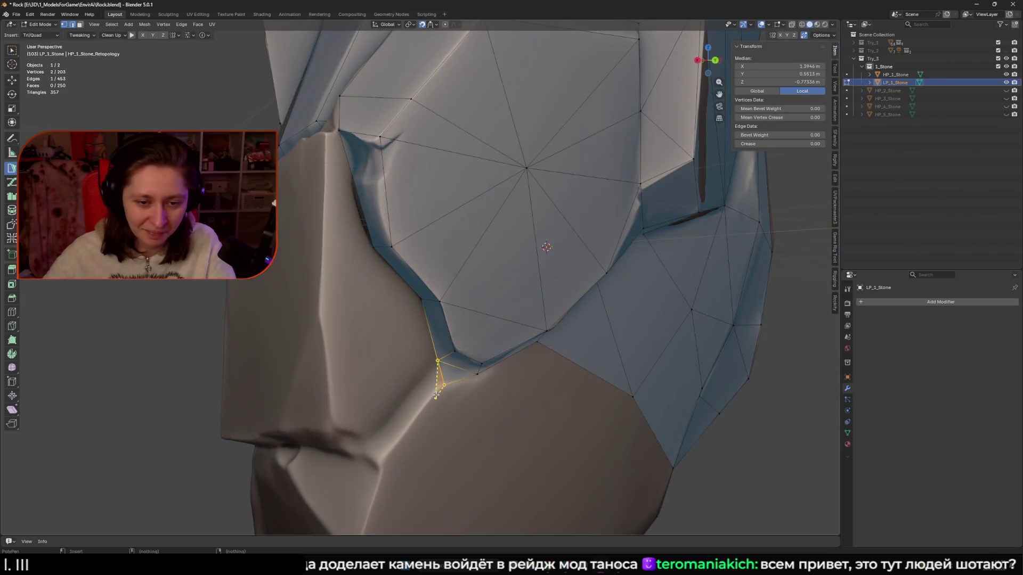
left_click(370, 441)
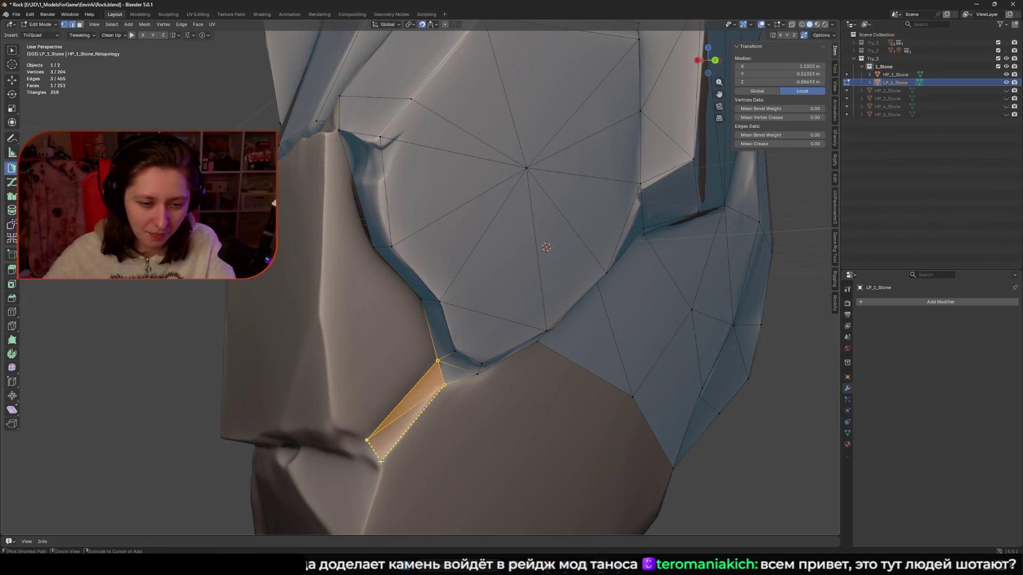
middle_click_drag(373, 438, 420, 405)
left_click(402, 379)
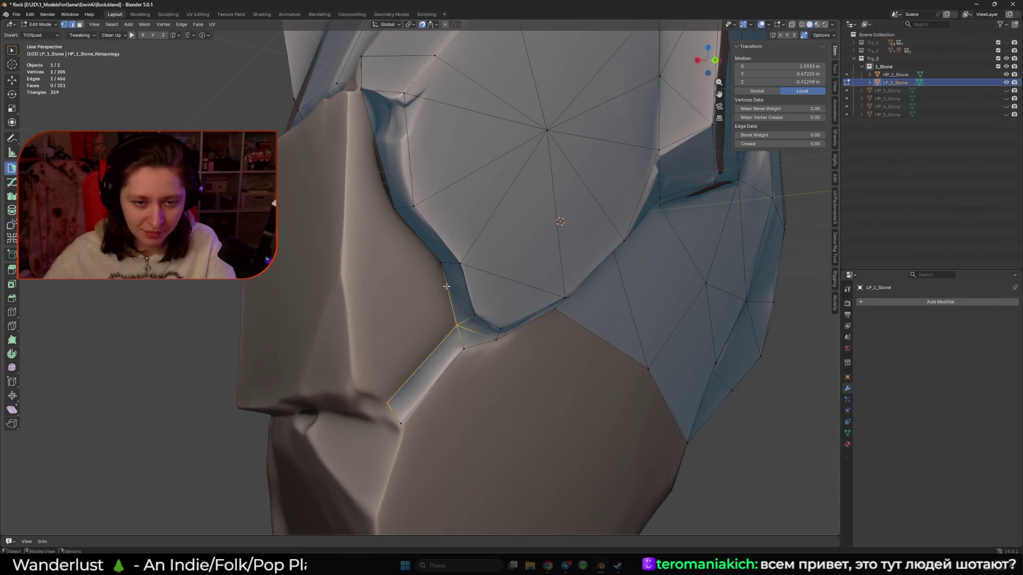
left_click(346, 277)
left_click(355, 387)
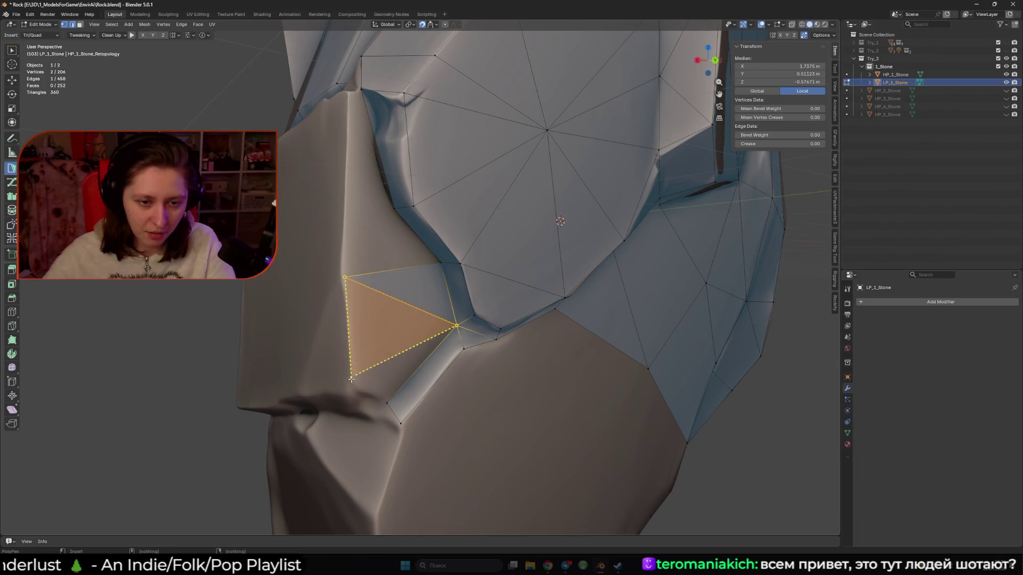
left_click(386, 405)
Add a triangle and a quad reaching up to the top vertices, pulling a vertex down onto the surface.
left_click(391, 270)
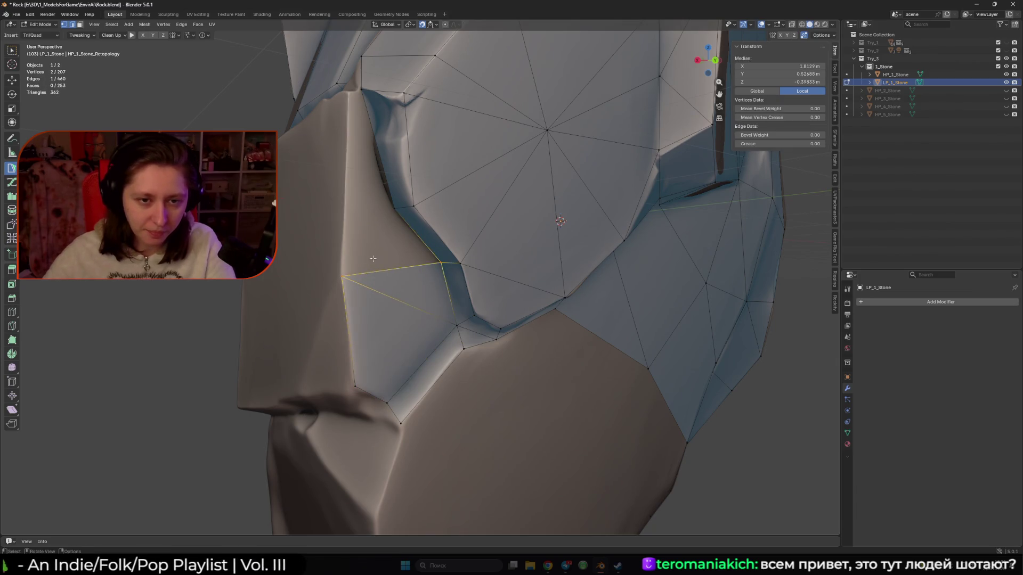
left_click(394, 209)
middle_click_drag(395, 209, 436, 213)
left_click(428, 262)
left_click(444, 168)
left_click(433, 172)
left_click_drag(423, 259, 428, 275)
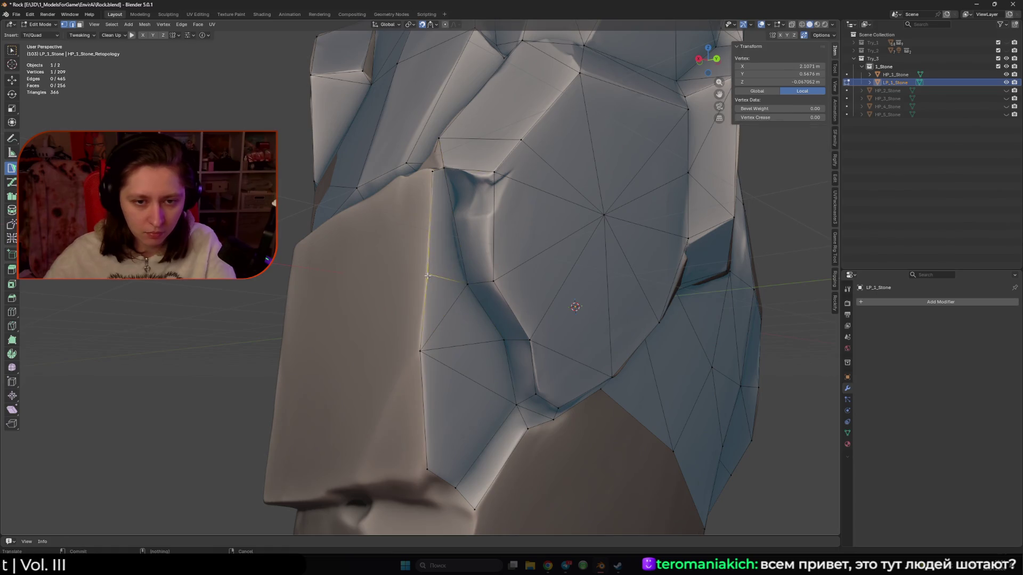
mouse_move(444, 177)
middle_mouse_down()
mouse_move(397, 305)
mouse_move(466, 308)
mouse_move(444, 297)
middle_mouse_up()
Continue adding faces along the chunk's lower rim edge.
left_click(374, 305)
left_click(389, 332, "ctrl")
left_click(426, 319, "ctrl")
left_click(466, 307)
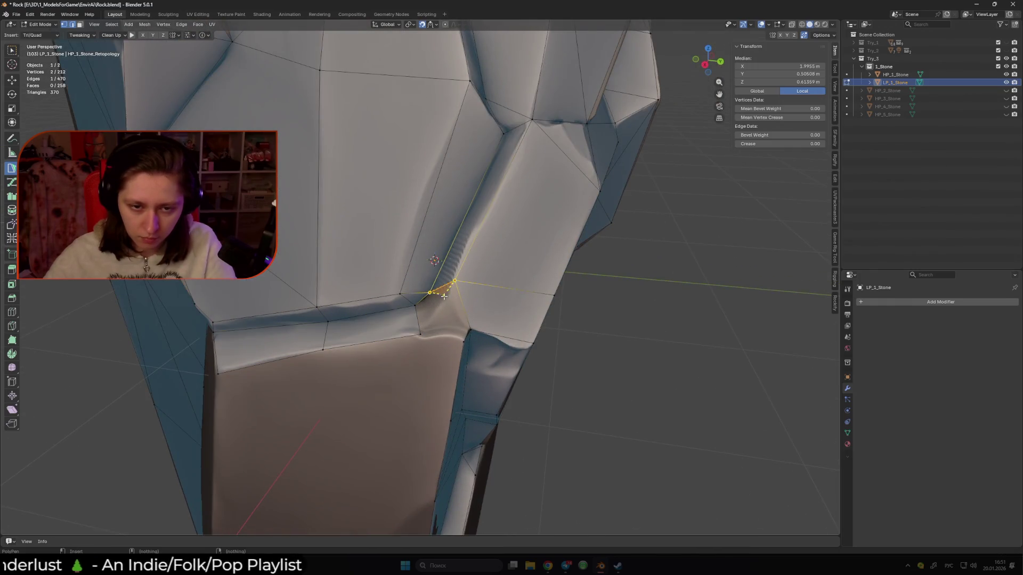
Place a vertex and add several faces down the chunk's lower side, extending the retopology edge.
left_click_drag(422, 323, 421, 332)
mouse_move(421, 331)
middle_mouse_down()
mouse_move(419, 311)
mouse_move(389, 342)
mouse_move(402, 288)
mouse_move(482, 267)
mouse_move(389, 225)
middle_mouse_up()
left_click(418, 311, "ctrl")
left_click(389, 224)
left_click(351, 273)
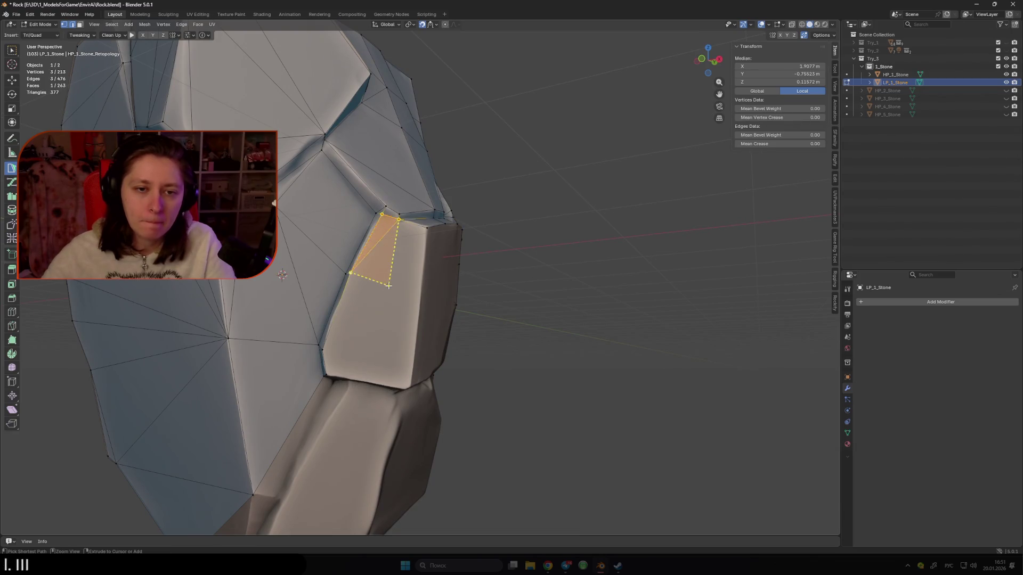
left_click(425, 249)
mouse_move(424, 249)
middle_mouse_down()
mouse_move(407, 281)
mouse_move(382, 286)
middle_mouse_up()
Build a small face at the chunk's corner and snap the corner vertex onto the rock surface.
left_click(375, 241)
middle_click_drag(376, 241, 372, 250)
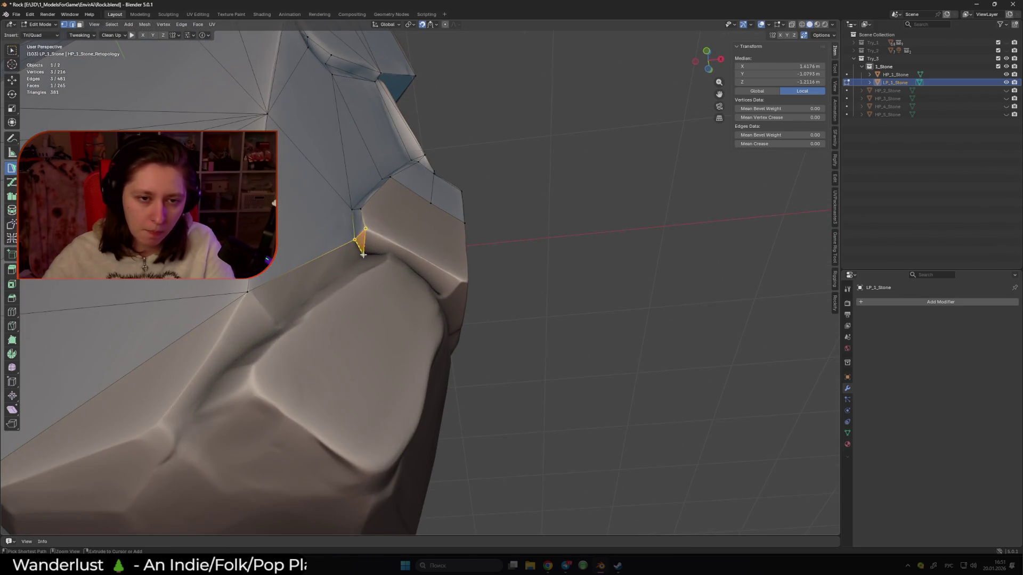
left_click(392, 245)
left_click(388, 254)
left_click(358, 252)
middle_click_drag(358, 252, 266, 426)
mouse_move(266, 426)
left_mouse_down()
mouse_move(213, 506)
mouse_move(200, 459)
mouse_move(241, 472)
left_mouse_up()
left_click(238, 478)
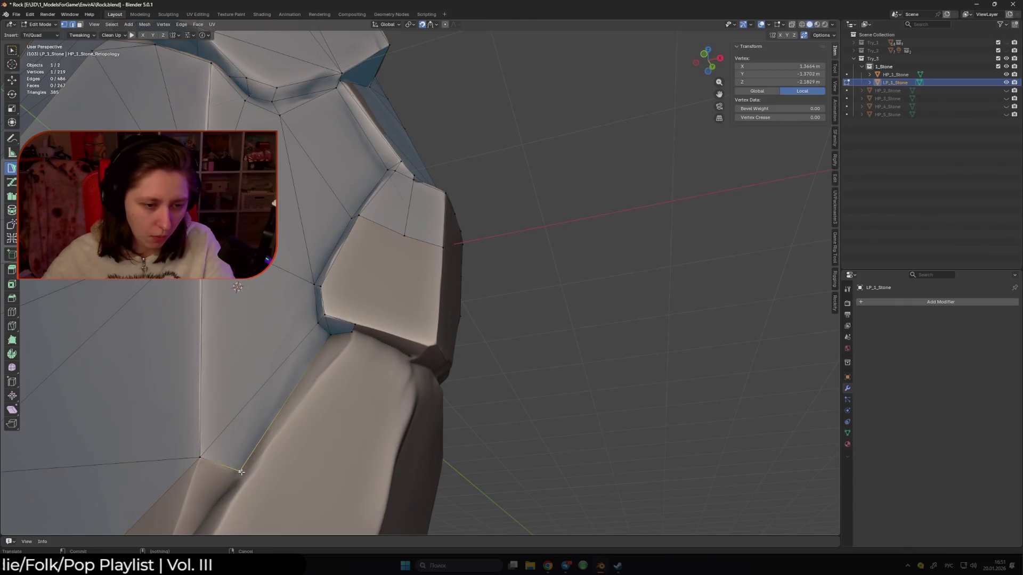
middle_click_drag(245, 462, 411, 445)
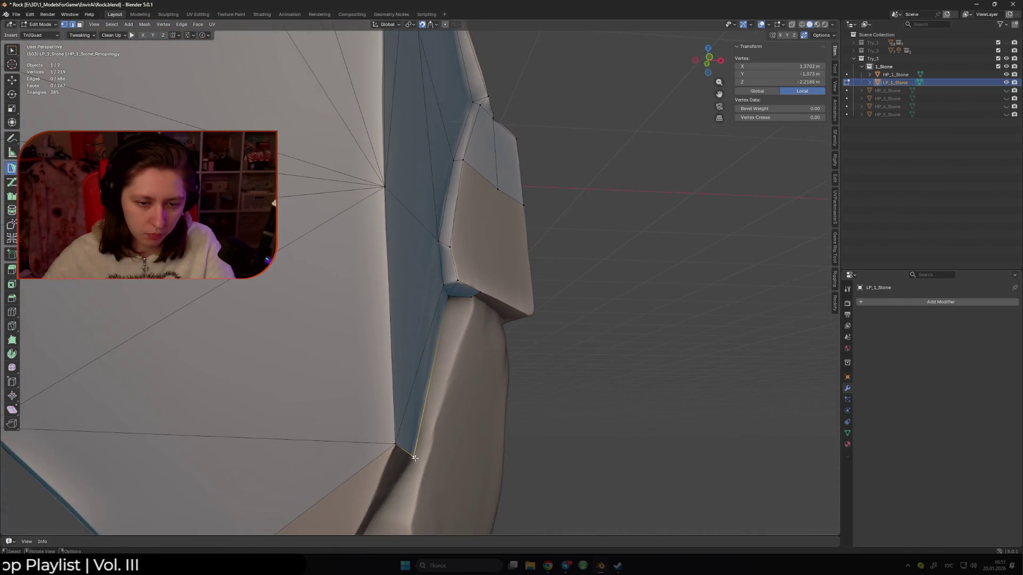
Replace an unwanted triangle with a new vertex and face extending downward.
left_click(472, 307, "ctrl")
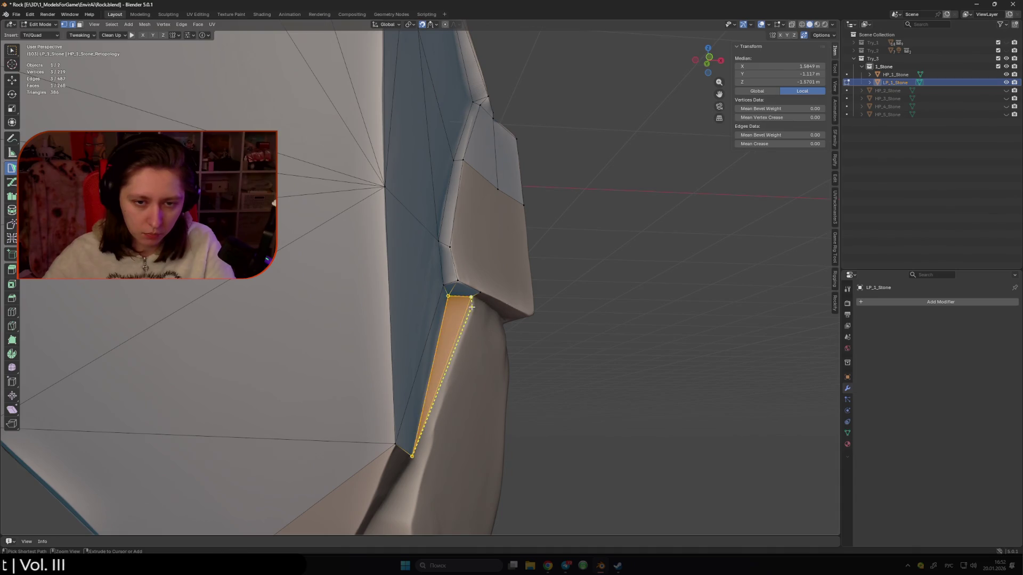
left_click(472, 308, "shift")
left_click(473, 306, "ctrl")
left_click(449, 299, "ctrl")
middle_click_drag(450, 298, 420, 279)
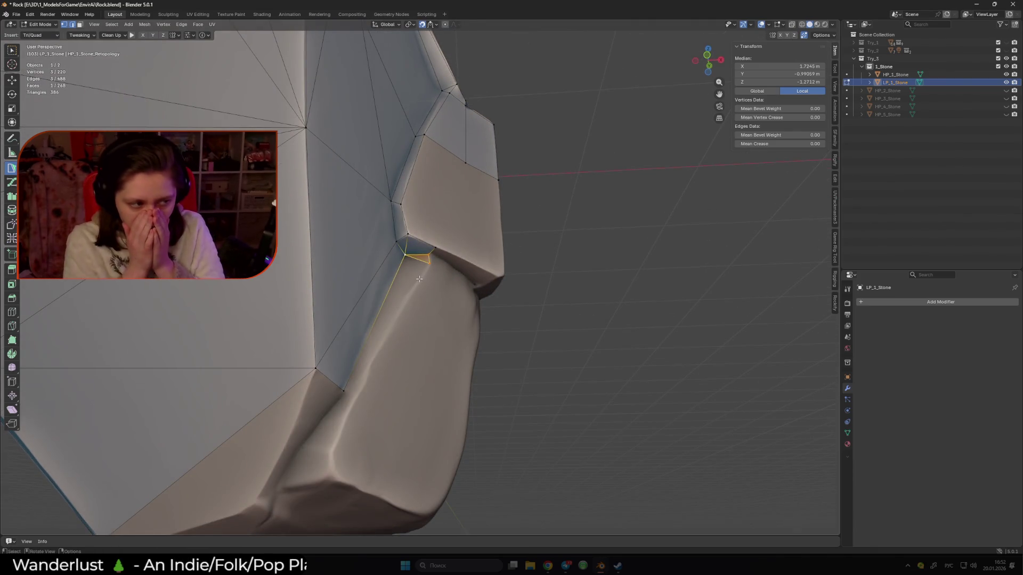
mouse_move(420, 278)
middle_mouse_down()
mouse_move(421, 299)
mouse_move(459, 298)
mouse_move(400, 293)
middle_mouse_up()
Add a quad, another face and a triangle near the chunk's base, snapping the new vertex onto the rock.
left_click(460, 298, "ctrl")
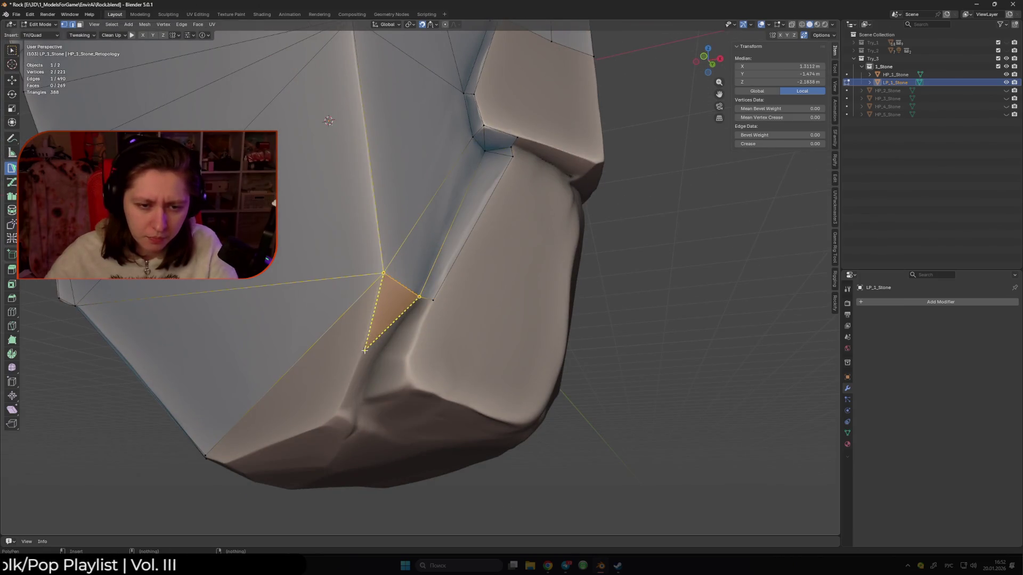
left_click(372, 353, "ctrl")
left_click(406, 358, "ctrl")
middle_click_drag(406, 359, 425, 294)
left_click(400, 328, "ctrl")
left_click_drag(452, 306, 478, 299)
mouse_move(479, 279)
middle_mouse_down()
mouse_move(406, 296)
mouse_move(412, 255)
middle_mouse_up()
left_click(405, 297)
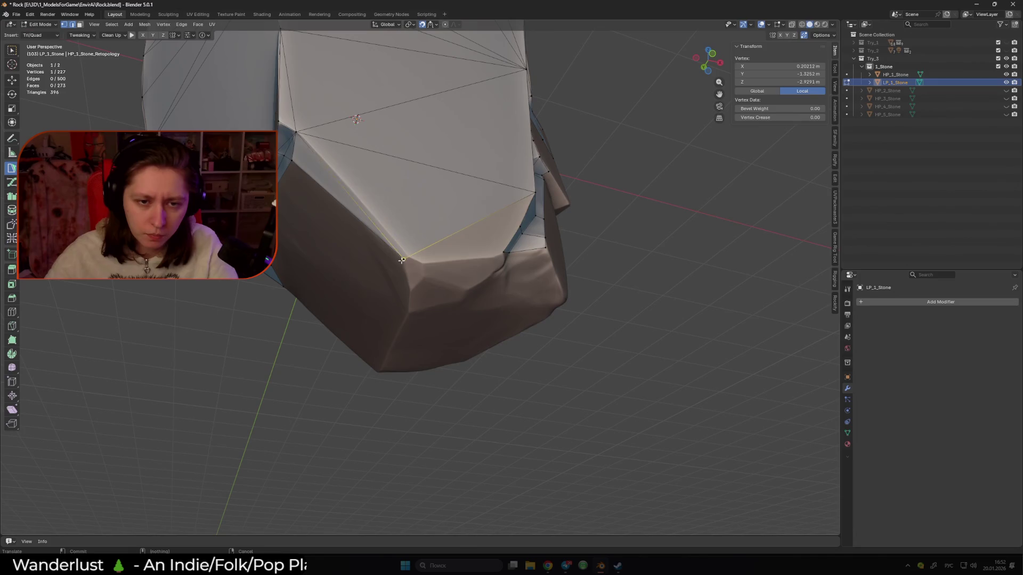
Place a vertex on the lower edge and build two faces, then undo them as misplaced.
mouse_move(404, 260)
left_mouse_down()
mouse_move(391, 247)
mouse_move(403, 260)
left_mouse_up()
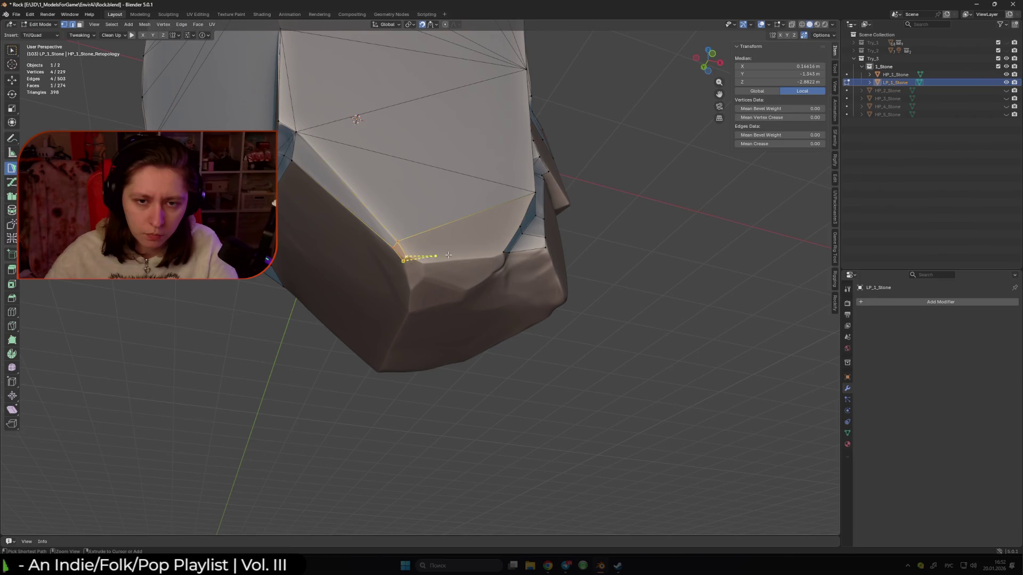
mouse_move(401, 248)
left_mouse_down("ctrl")
mouse_move(508, 250)
mouse_move(514, 231)
left_mouse_up("ctrl")
left_click(498, 231, "ctrl")
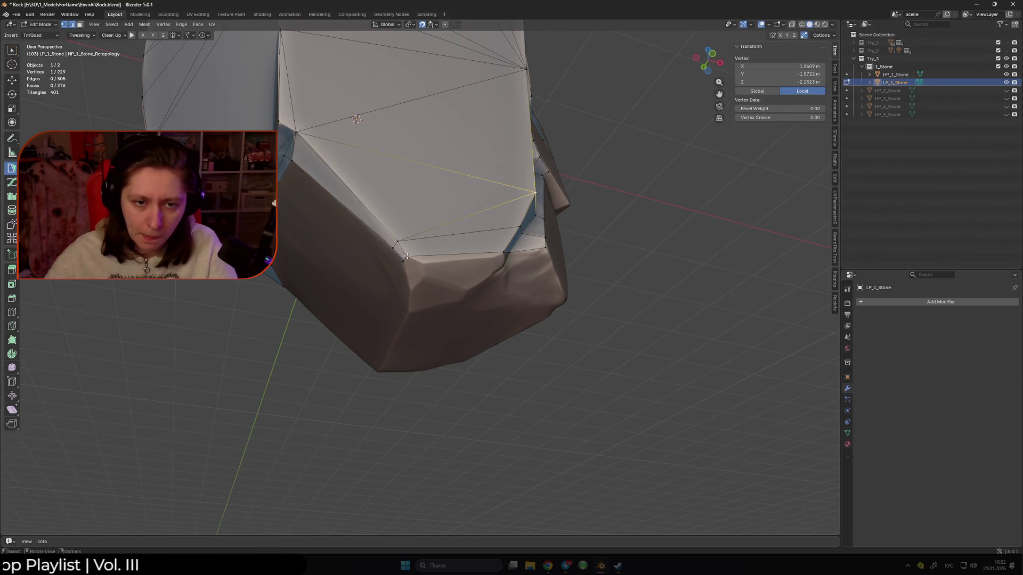
key("ctrl+z")
key("ctrl+z")
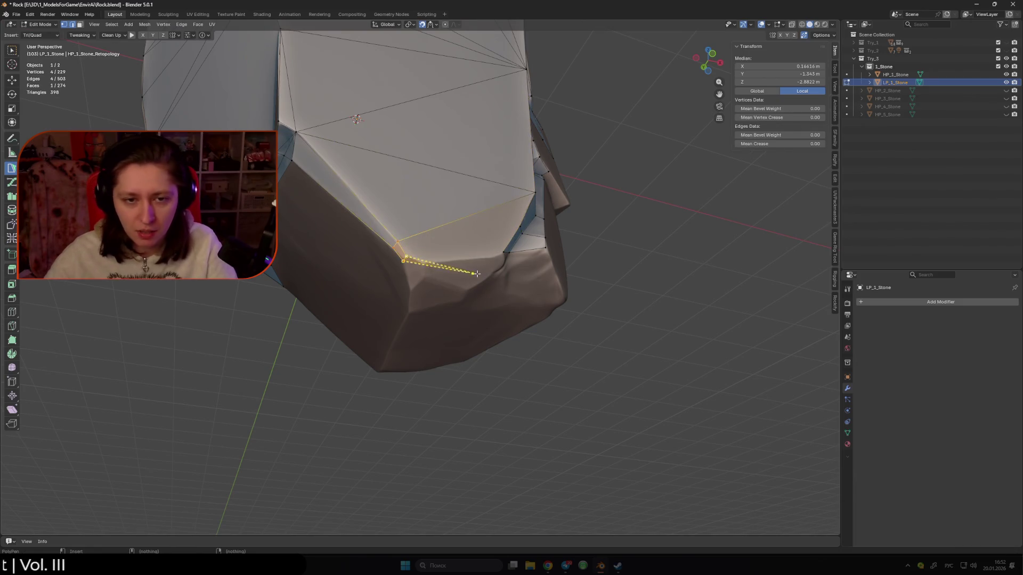
Rebuild from the lower-edge vertex with a triangle along the rock's bottom edge.
left_click(405, 257)
left_click(403, 250)
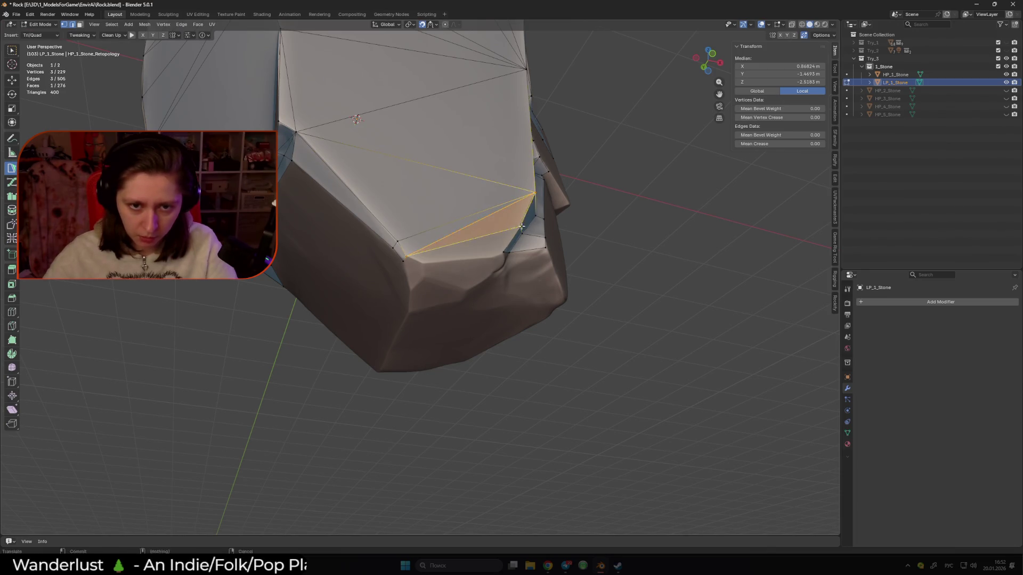
left_click(423, 251)
left_click(454, 260)
mouse_move(454, 260)
middle_mouse_down()
mouse_move(467, 262)
mouse_move(437, 284)
mouse_move(421, 251)
middle_mouse_up()
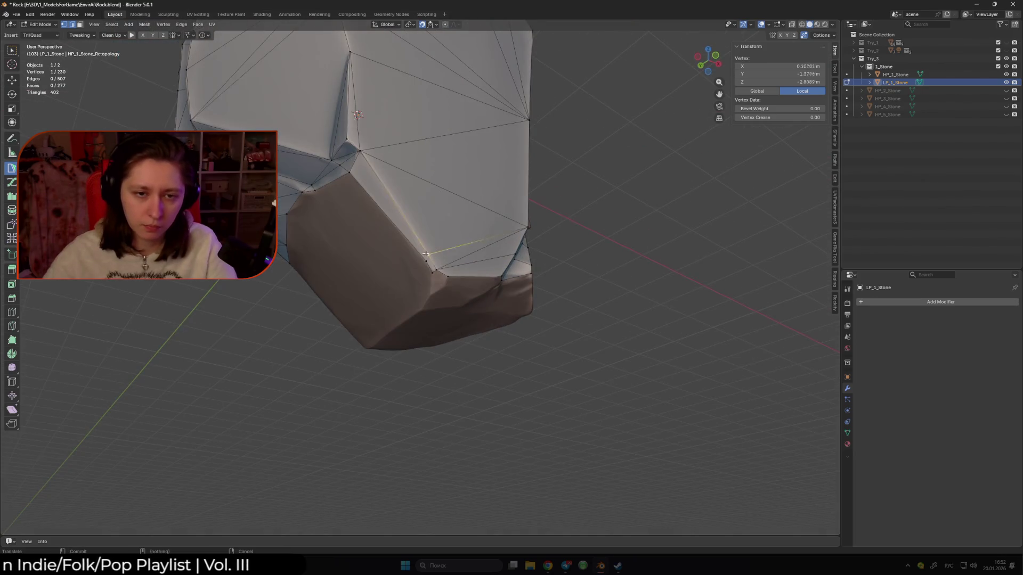
left_click_drag(407, 228, 403, 236)
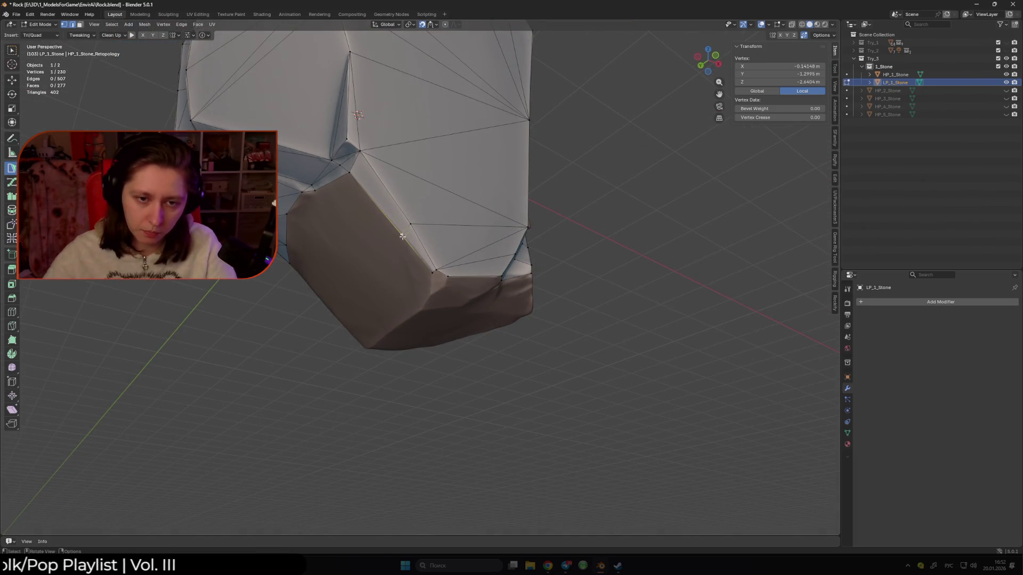
Add faces at the bottom corner and on the lower side, dragging the new vertex into place.
left_click(435, 271, "shift")
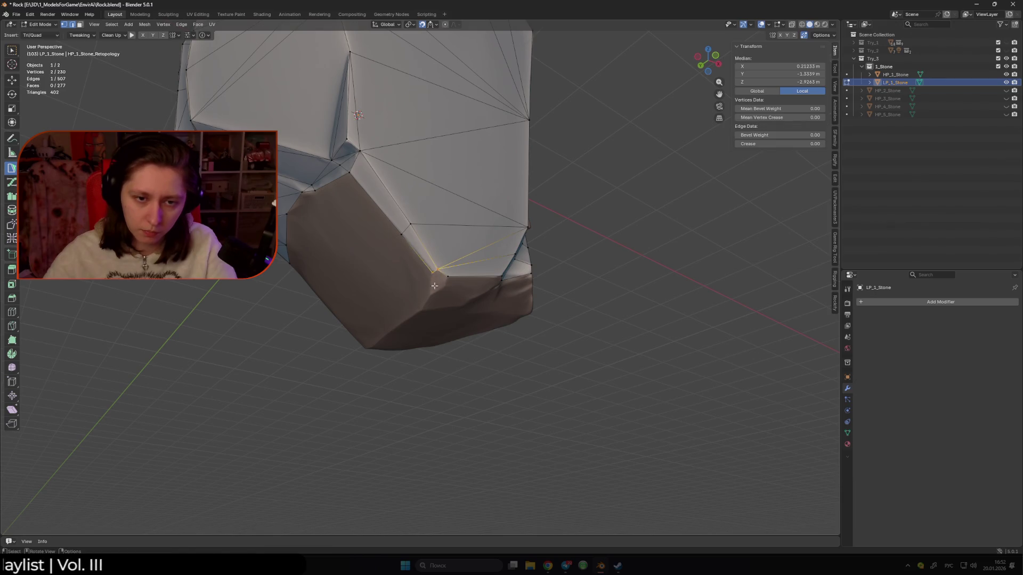
left_click(447, 278)
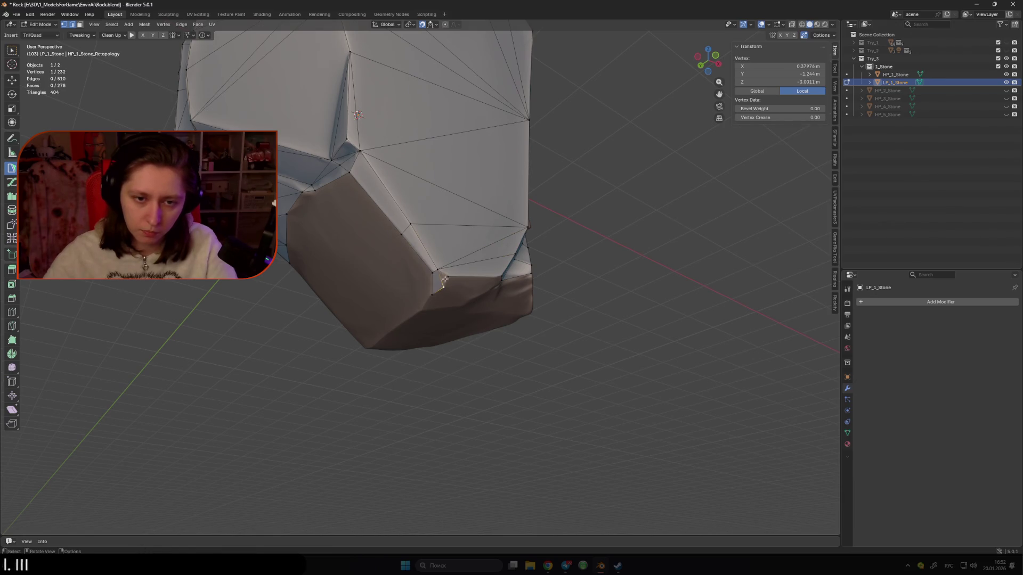
mouse_move(456, 287)
middle_mouse_down()
mouse_move(453, 274)
mouse_move(420, 266)
middle_mouse_up()
left_click(454, 277)
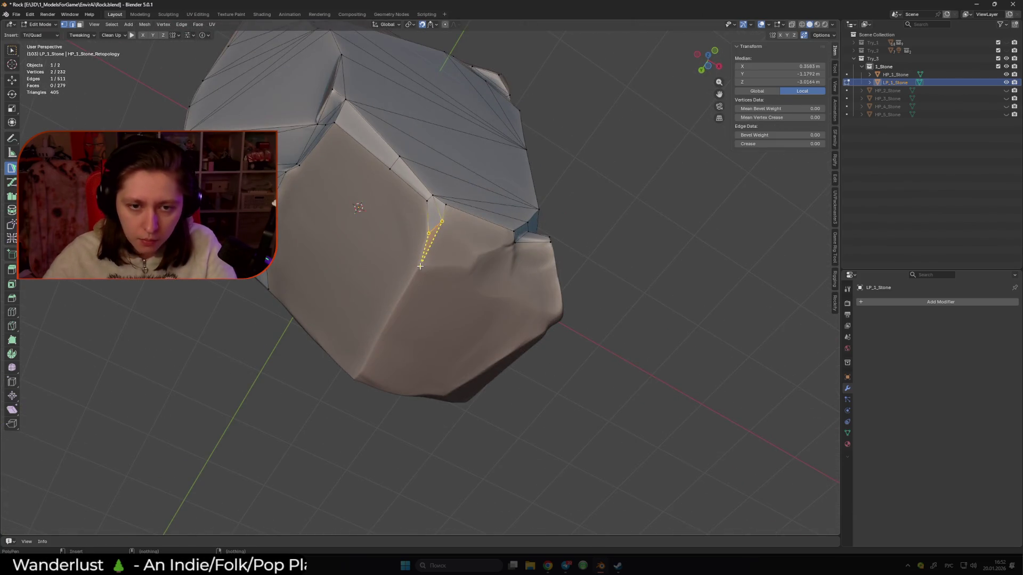
left_click_drag(463, 258, 477, 256)
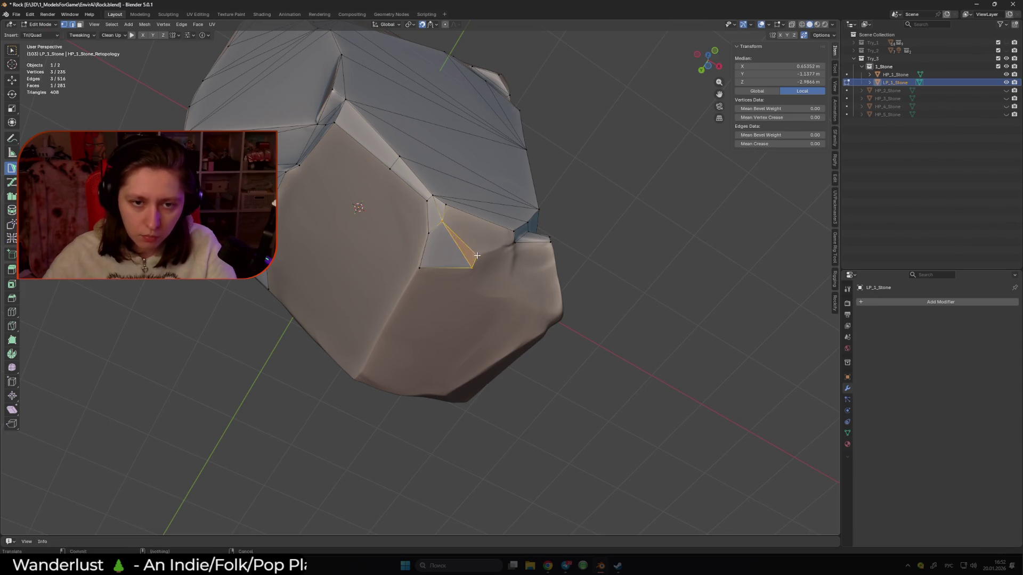
middle_click_drag(479, 243, 476, 269)
left_click_drag(477, 269, 472, 276)
middle_click_drag(472, 276, 452, 235)
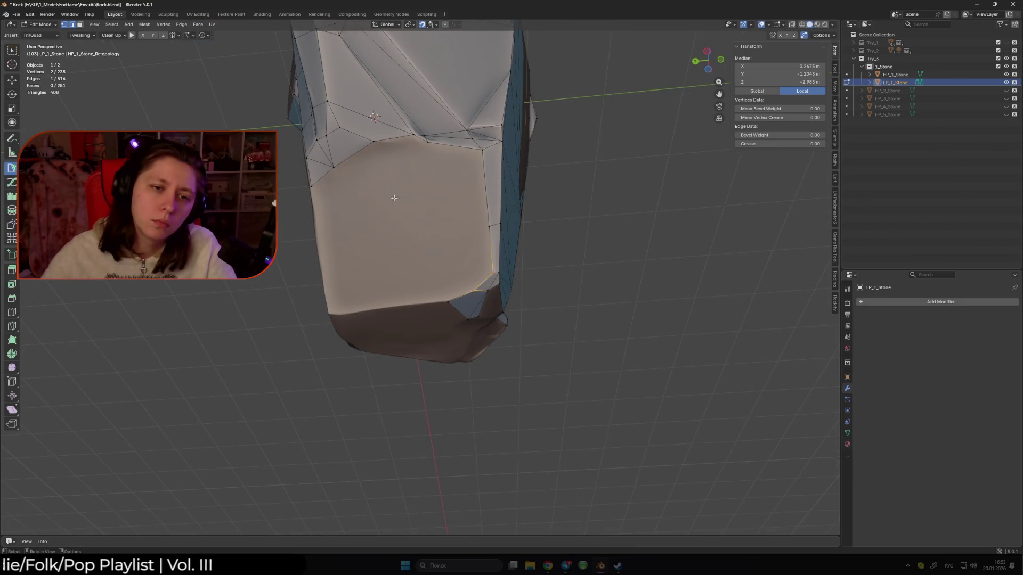
Bridge the edge to an upper vertex and add a large triangle on the rock's lower side.
left_click(383, 245, "ctrl")
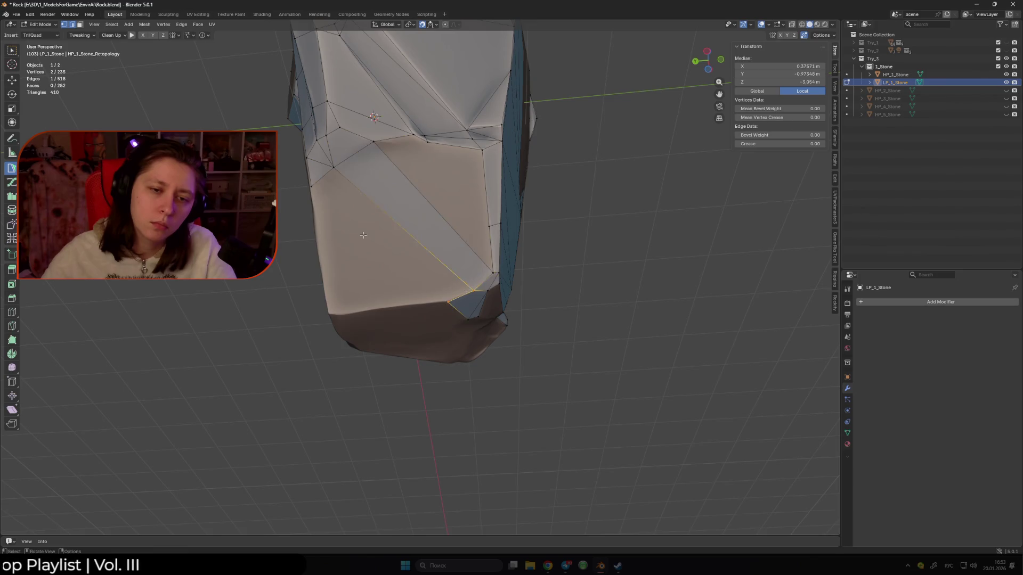
middle_click_drag(383, 245, 363, 260)
left_click(359, 261, "ctrl")
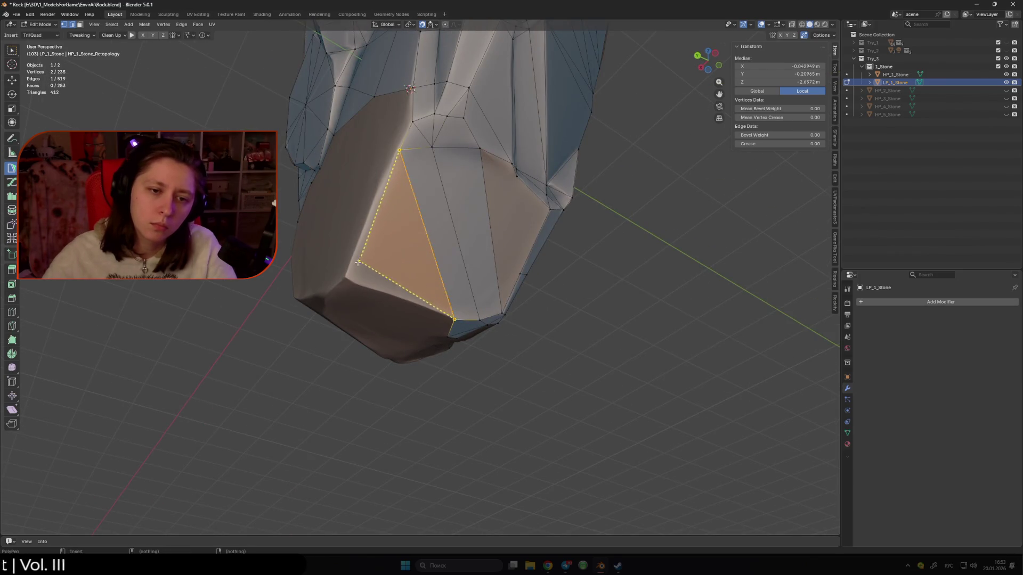
left_click(359, 262, "ctrl")
middle_click_drag(499, 210, 388, 248)
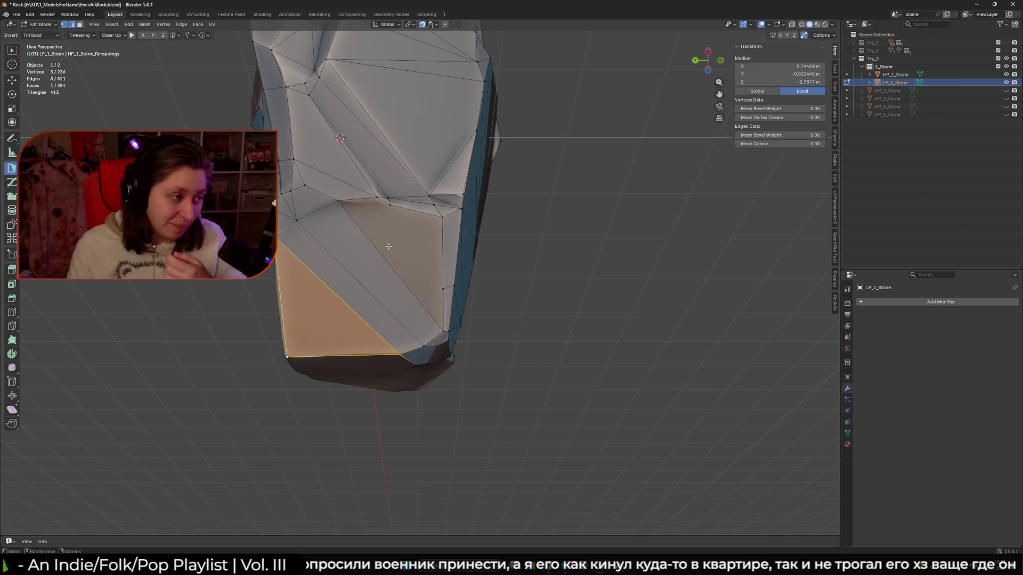
mouse_move(388, 246)
middle_mouse_down()
mouse_move(396, 263)
mouse_move(362, 247)
mouse_move(320, 258)
middle_mouse_up()
Drag a vertex down onto the rock's underside and select a second vertex at the bottom edge.
left_click_drag(315, 223, 313, 221)
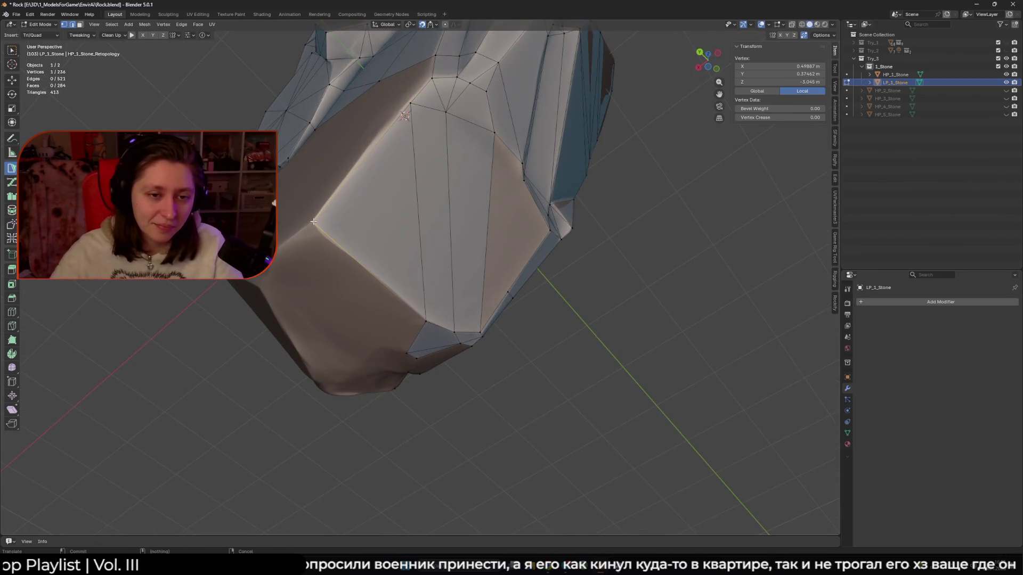
middle_click_drag(330, 194, 376, 309)
left_click_drag(414, 261, 378, 300)
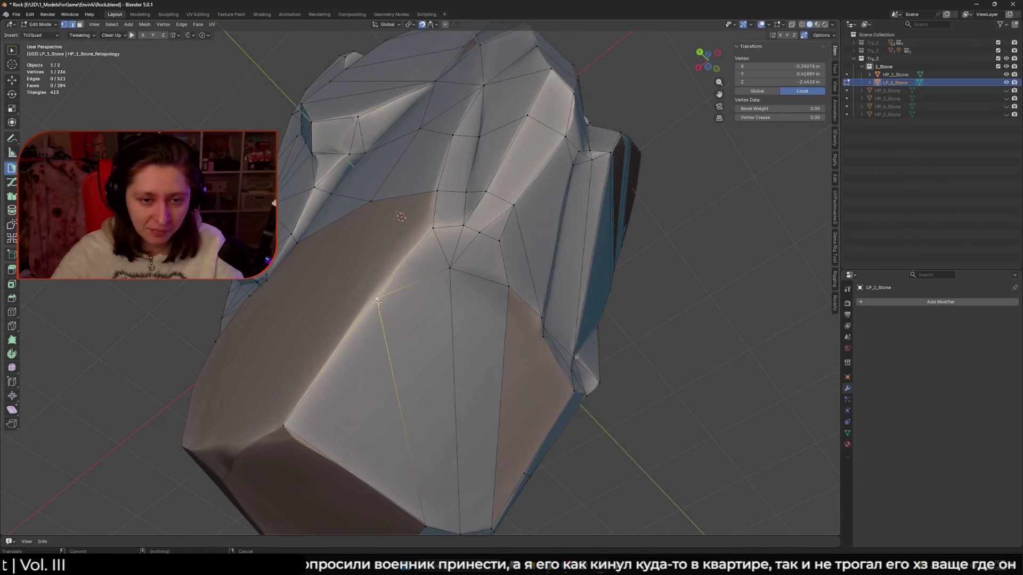
mouse_move(443, 310)
middle_mouse_down()
mouse_move(522, 358)
mouse_move(429, 301)
mouse_move(422, 246)
mouse_move(347, 254)
mouse_move(431, 269)
middle_mouse_up()
left_click(422, 247, "shift")
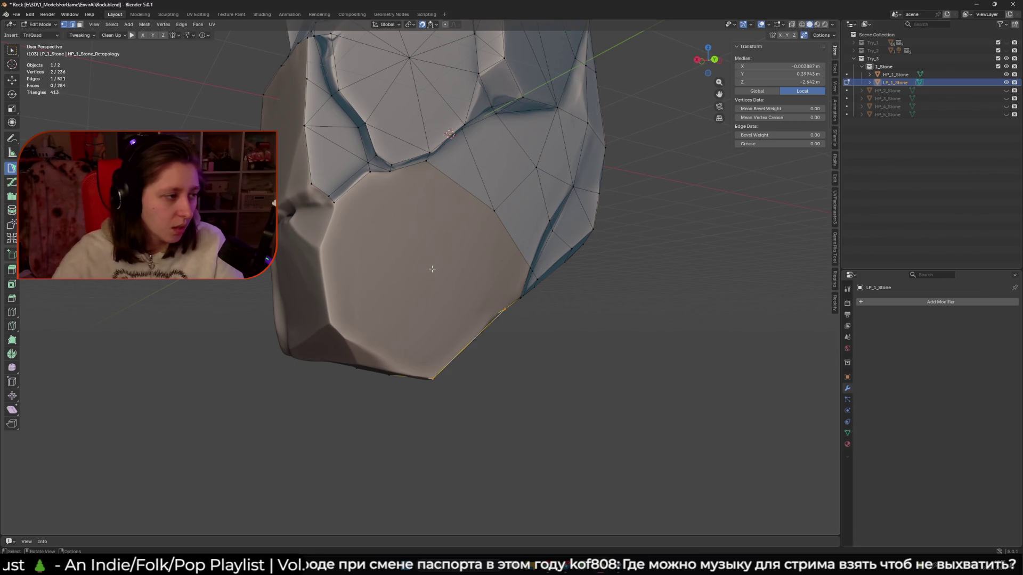
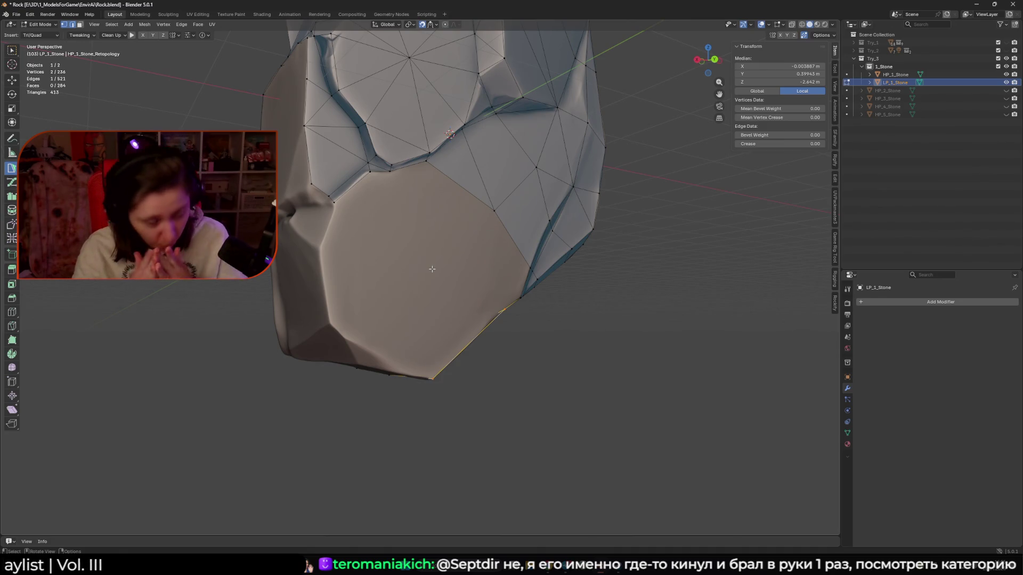
Close a face between border vertices and add a new vertex and triangle on the flat lower face.
mouse_move(479, 284)
middle_mouse_down()
mouse_move(481, 304)
mouse_move(445, 230)
mouse_move(445, 169)
middle_mouse_up()
left_click(445, 168)
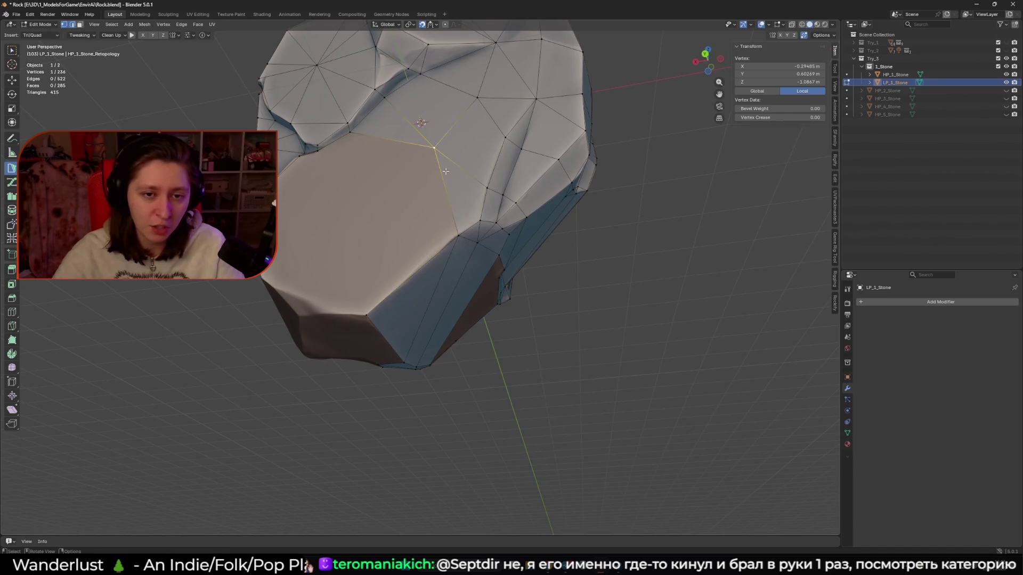
left_click_drag(367, 313, 321, 312, "ctrl")
middle_click_drag(321, 311, 358, 286)
mouse_move(358, 286)
left_mouse_down("ctrl")
mouse_move(337, 258)
mouse_move(343, 266)
left_mouse_up("ctrl")
left_click(296, 255, "ctrl")
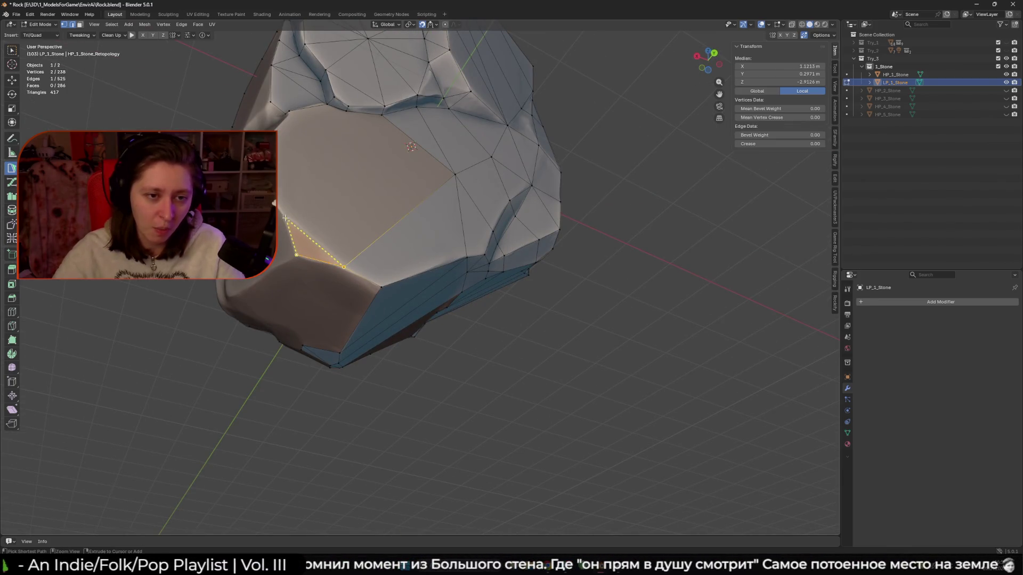
left_click(286, 218, "ctrl")
middle_click_drag(286, 217, 325, 238)
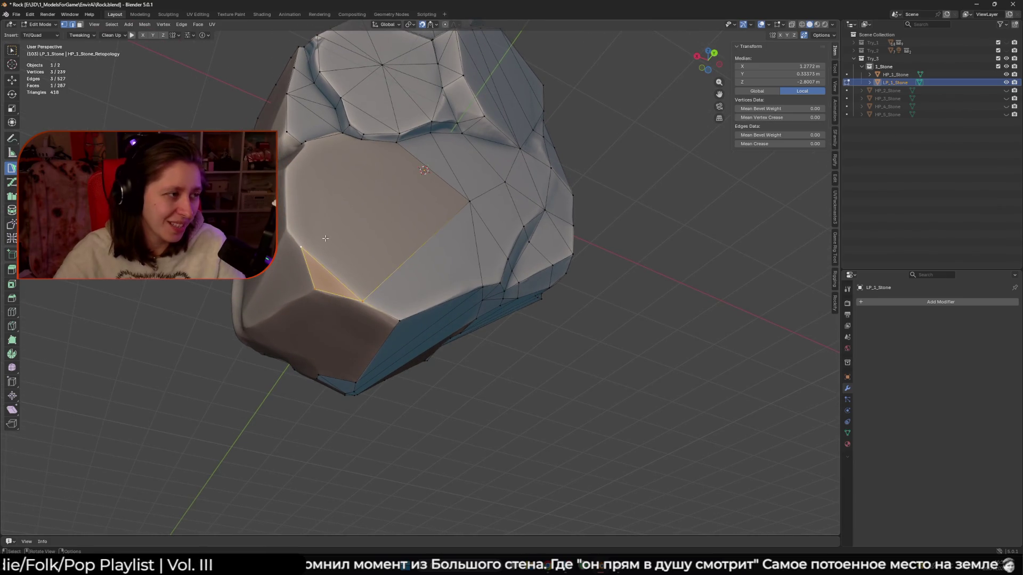
Build another triangle off a chosen edge, then select the next edge and border vertex to extend from.
left_click(326, 267)
mouse_move(327, 267)
middle_mouse_down()
mouse_move(400, 209)
mouse_move(396, 224)
middle_mouse_up()
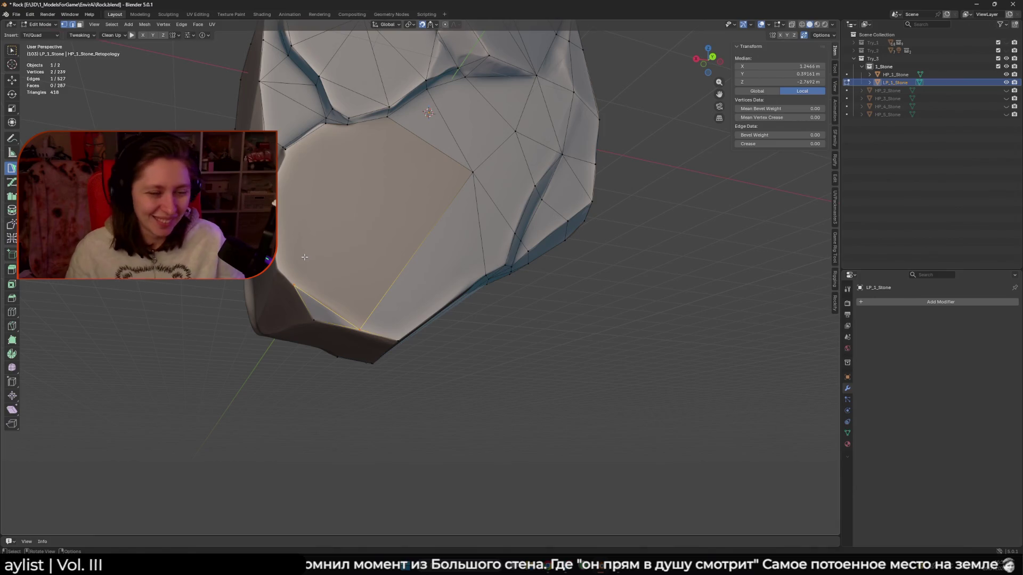
middle_click_drag(312, 260, 325, 271)
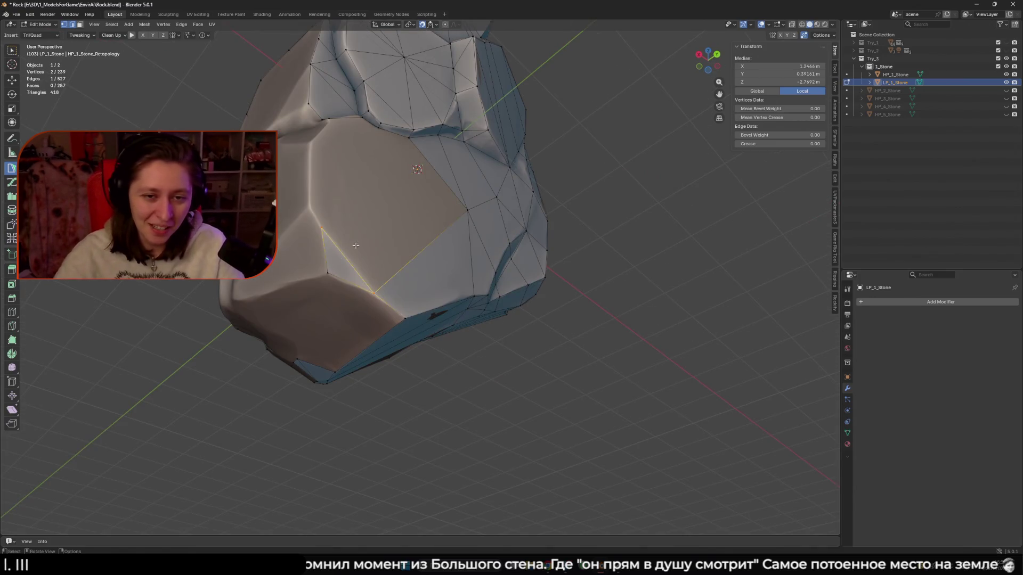
left_click(467, 209, "ctrl")
scroll(469, 205, "up", 2)
mouse_move(470, 203)
middle_mouse_down()
mouse_move(442, 155)
mouse_move(389, 178)
middle_mouse_up()
left_click(440, 148)
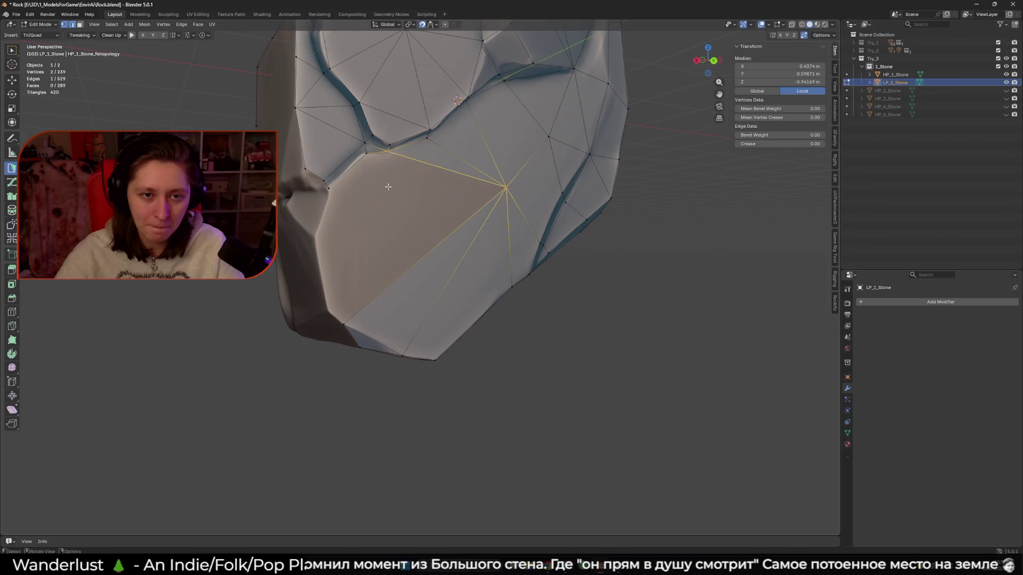
left_click(331, 183)
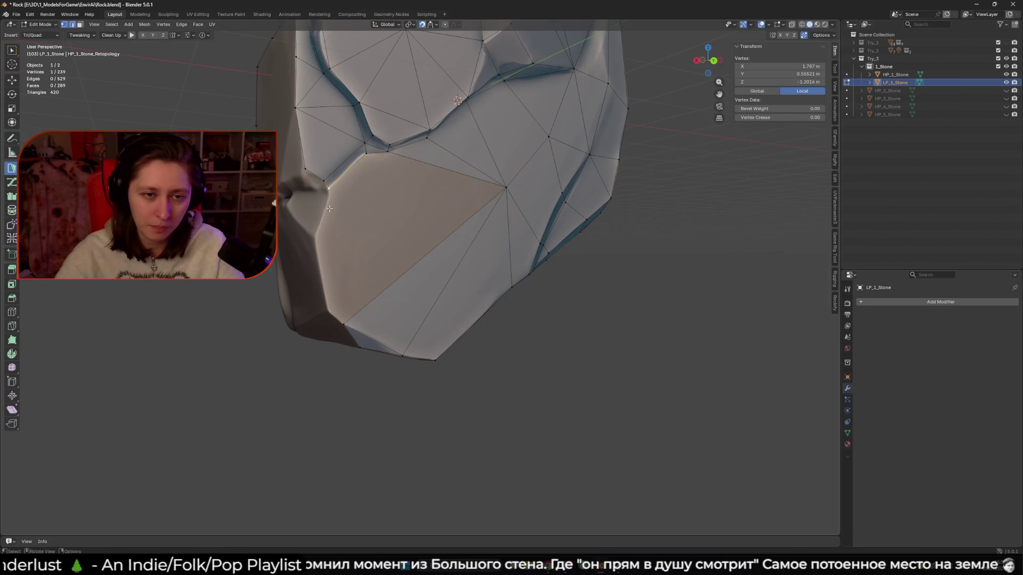
Add a triangle at a border vertex and extend it into a quad on the rock's left side.
mouse_move(335, 184)
middle_mouse_down()
mouse_move(360, 196)
mouse_move(342, 172)
mouse_move(354, 176)
middle_mouse_up()
left_click(340, 184, "ctrl")
left_click(341, 172, "ctrl")
left_click(355, 176)
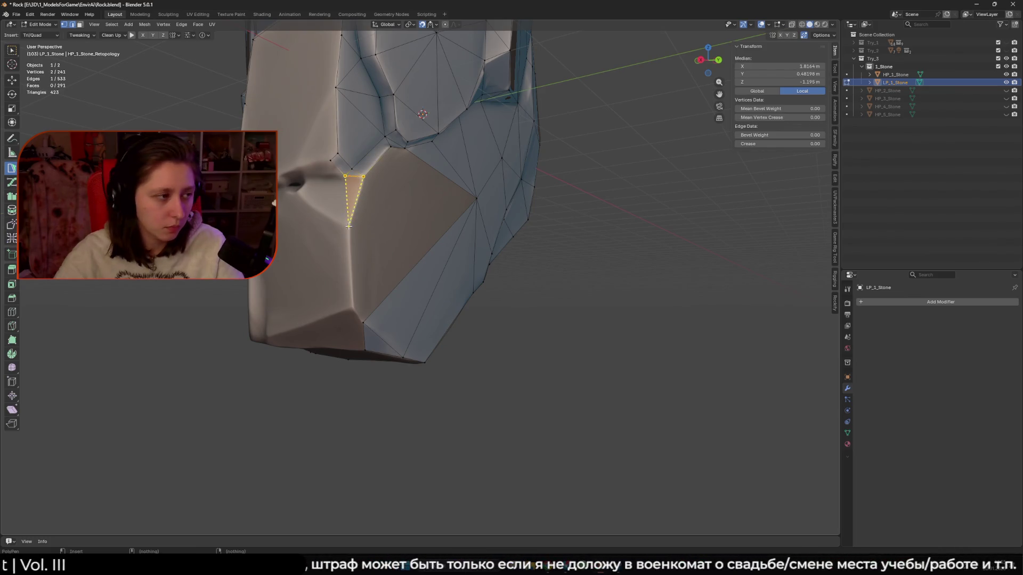
middle_click_drag(352, 214, 390, 203, "shift")
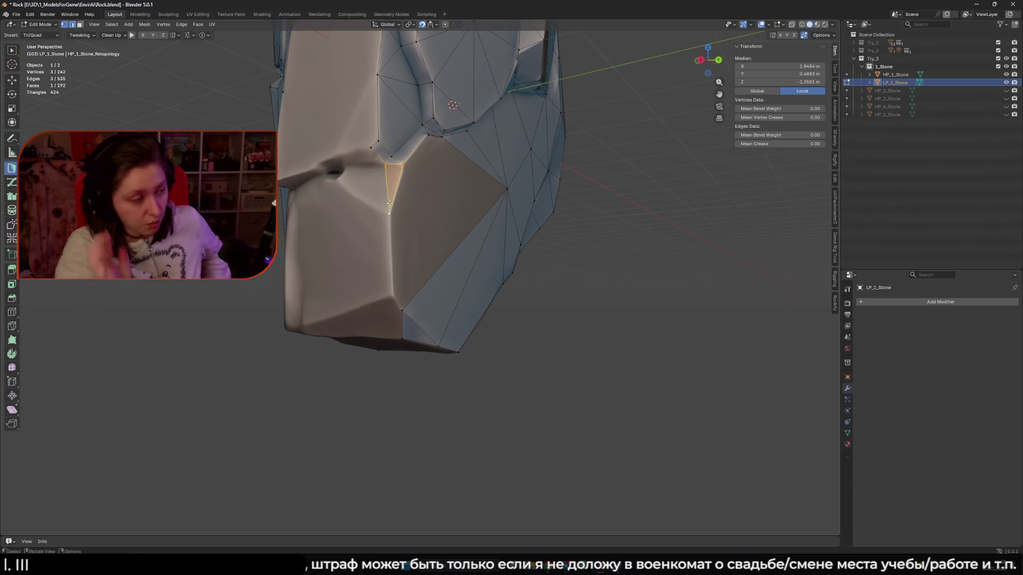
left_click(390, 214)
middle_click_drag(390, 215, 368, 201)
Add a strip of faces down the left side, snapping a vertex up onto the rock surface.
left_click(372, 275)
mouse_move(372, 275)
middle_mouse_down()
mouse_move(397, 176)
mouse_move(394, 265)
mouse_move(330, 294)
mouse_move(365, 288)
middle_mouse_up()
left_click(400, 162)
left_click(394, 264)
left_click(330, 294, "ctrl")
left_click(346, 278)
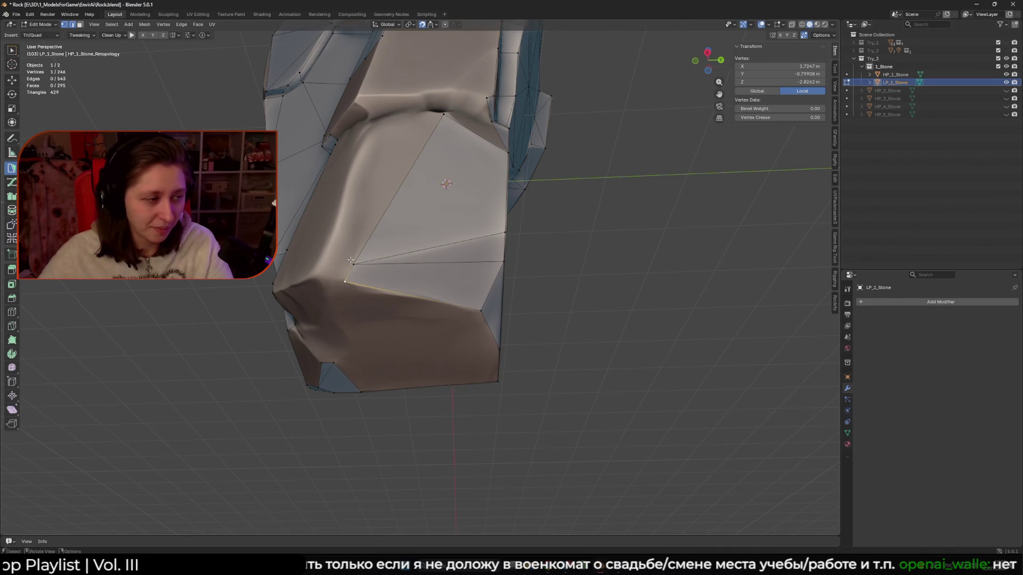
left_click_drag(350, 260, 353, 264)
left_click(373, 241, "shift")
mouse_move(373, 240)
middle_mouse_down()
mouse_move(411, 240)
mouse_move(397, 255)
middle_mouse_up()
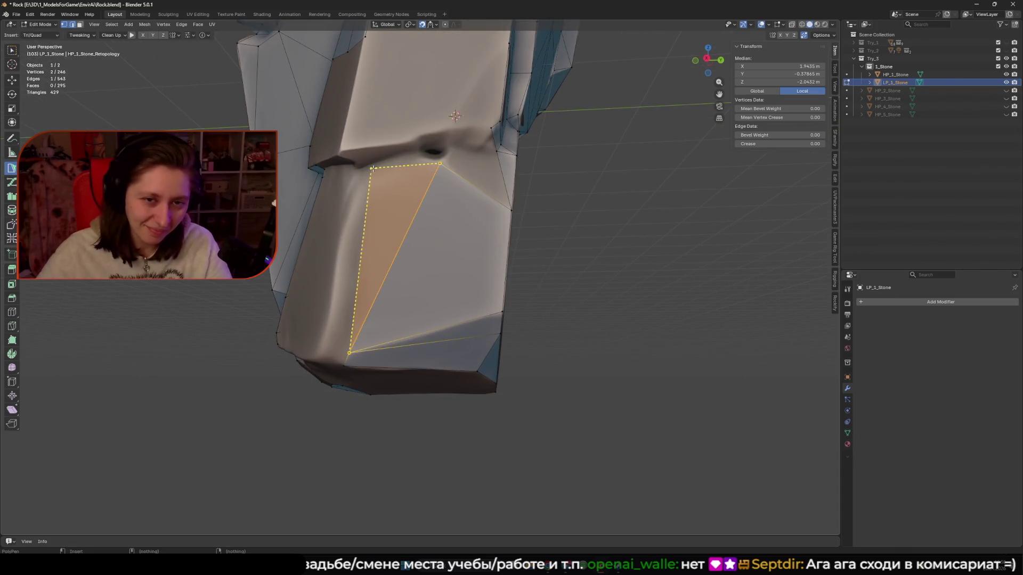
Build a quad and a triangle near the notch, fitting the vertices to the surface.
middle_click_drag(391, 211, 406, 205)
left_click(368, 185, "ctrl")
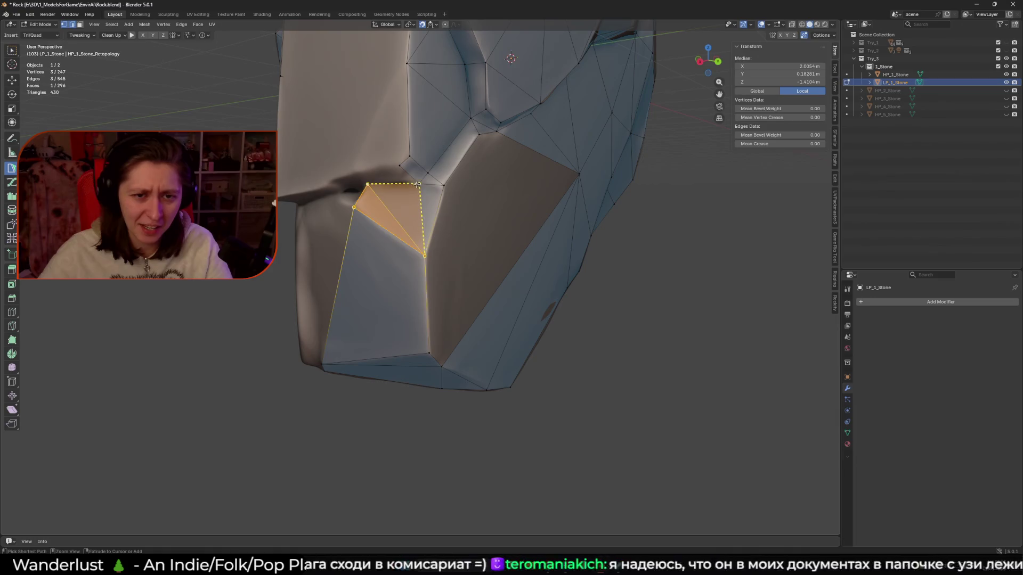
middle_click_drag(421, 187, 435, 235)
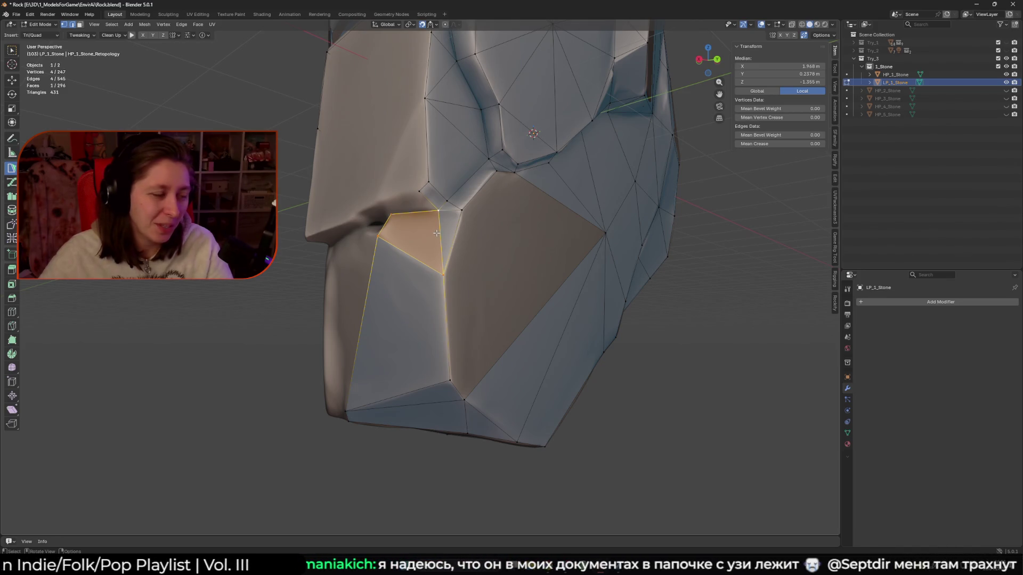
left_click_drag(438, 211, 438, 211)
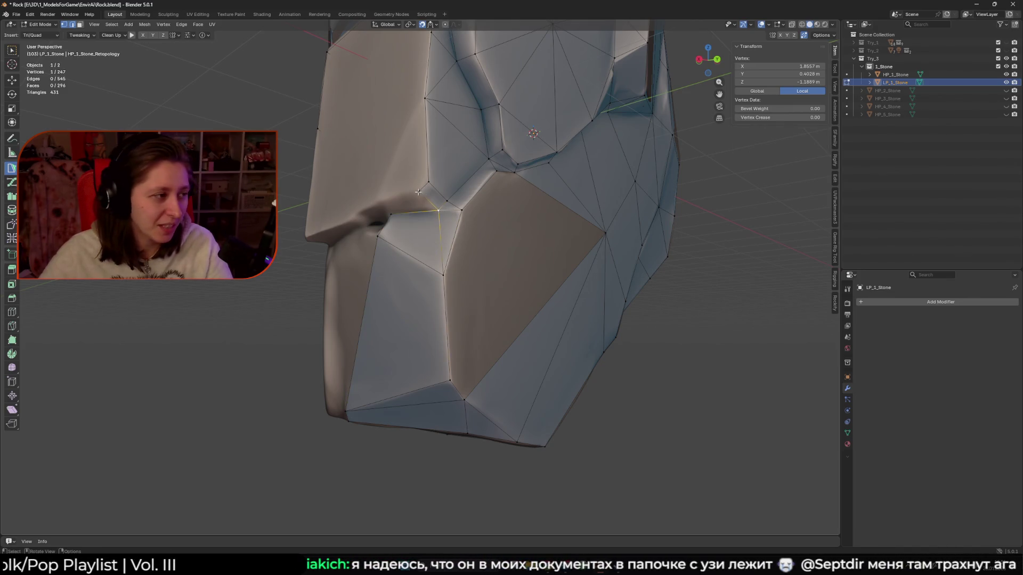
mouse_move(431, 202)
middle_mouse_down()
mouse_move(413, 195)
mouse_move(452, 184)
middle_mouse_up()
left_click(433, 176, "ctrl")
left_click_drag(452, 184, 456, 179, "ctrl")
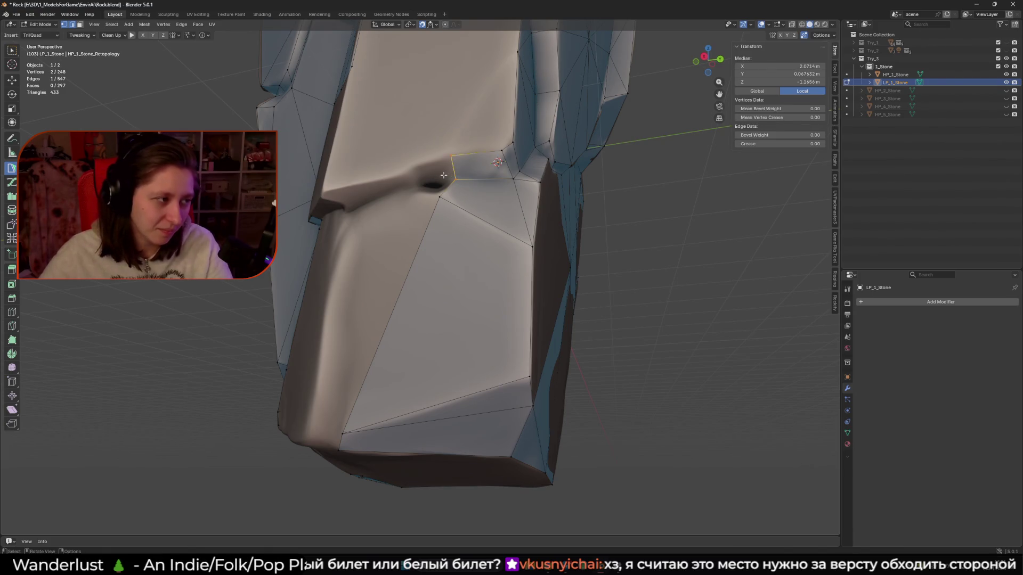
Create a face with a new vertex and fill a triangle between existing vertices on the lower front.
left_click(416, 186, "ctrl")
left_click(416, 187)
middle_click_drag(424, 186, 449, 236)
left_click(449, 237, "ctrl")
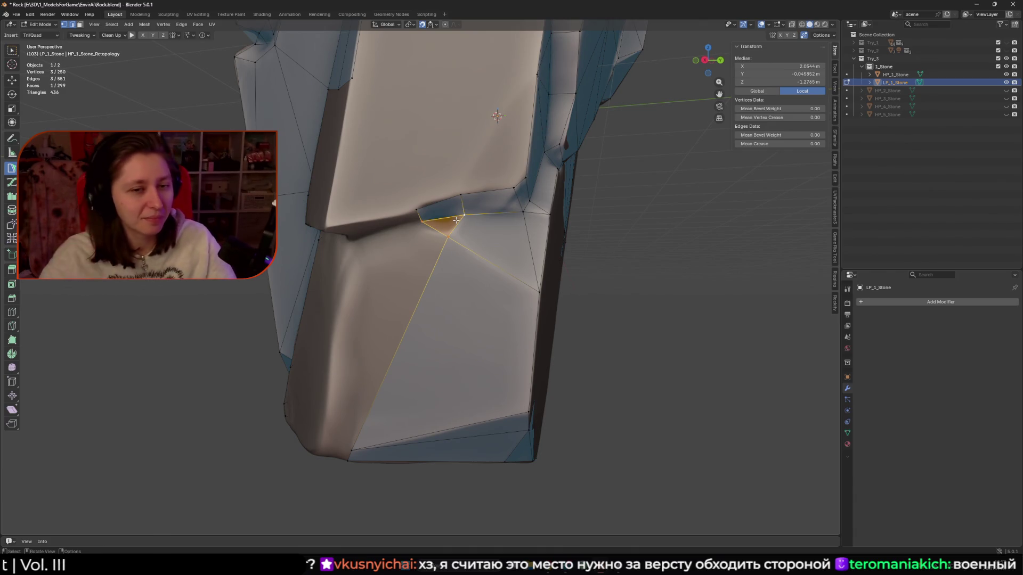
middle_click_drag(456, 220, 455, 182)
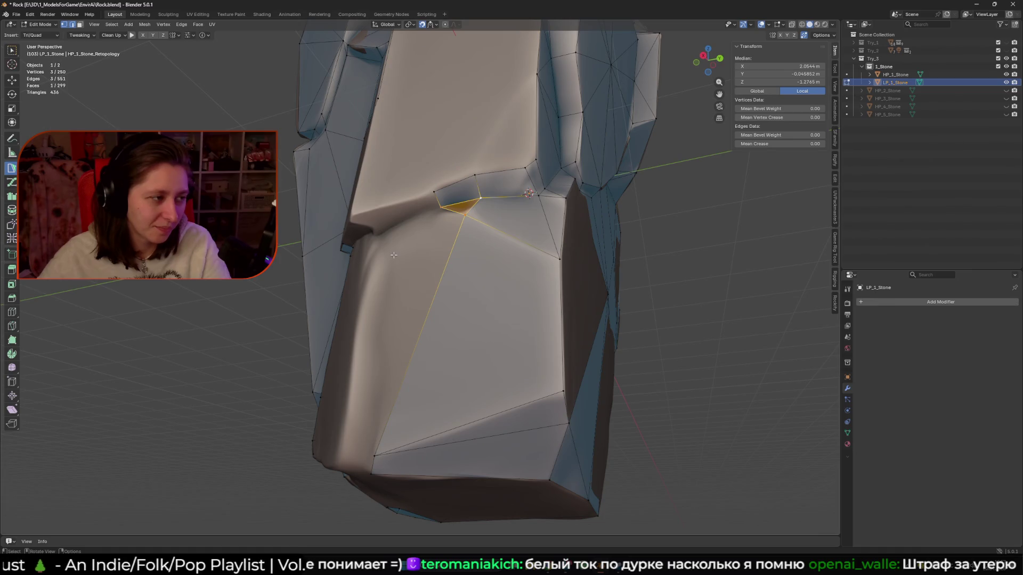
Add new vertices and triangles around a chosen vertex on the lower front.
left_click(441, 204)
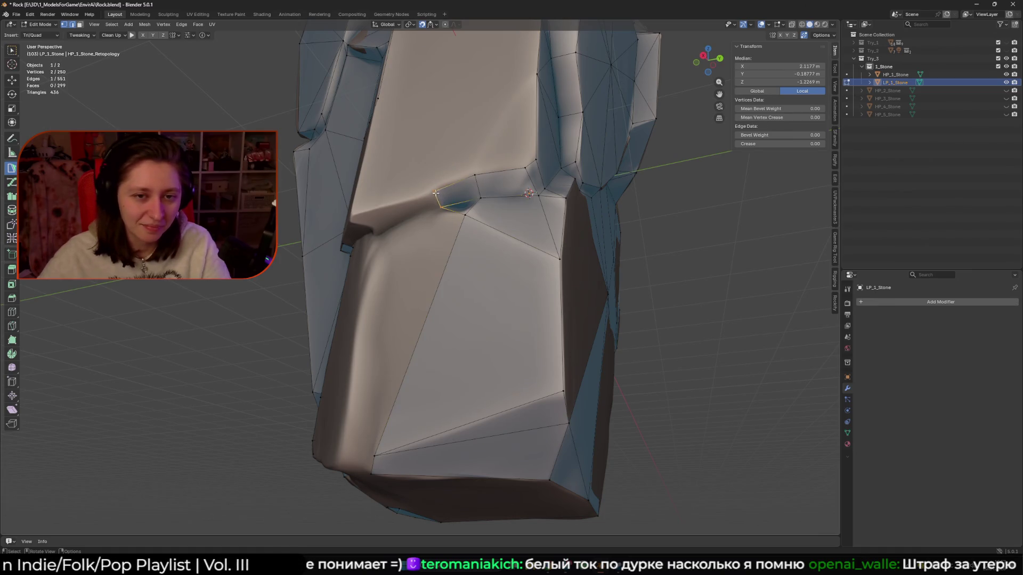
mouse_move(410, 228)
middle_mouse_down()
mouse_move(480, 195)
mouse_move(439, 206)
middle_mouse_up()
left_click(503, 192, "ctrl")
left_click(437, 174, "ctrl")
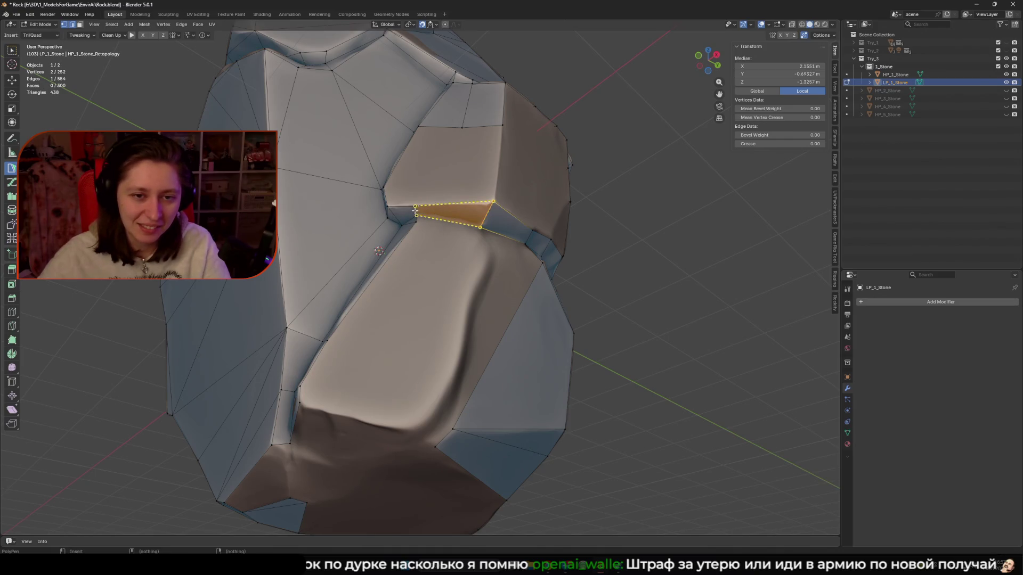
left_click(415, 212)
middle_click_drag(415, 211, 453, 209)
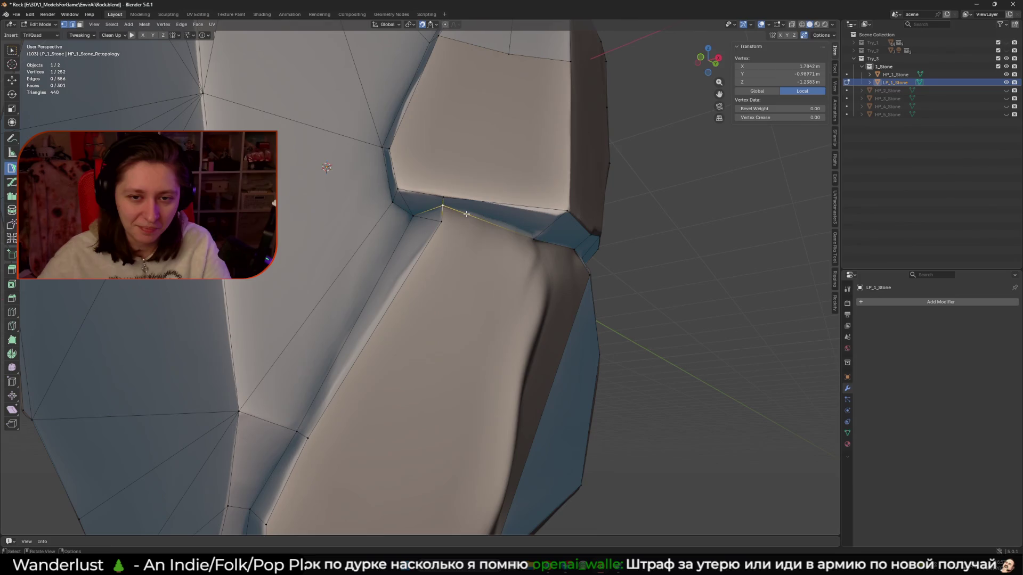
middle_click_drag(558, 216, 506, 181)
Add a triangle on a new edge, snap its vertex to the surface, and fill the corner with F.
left_click(455, 142, "shift")
left_click(464, 132, "ctrl")
left_click_drag(455, 146, 452, 141)
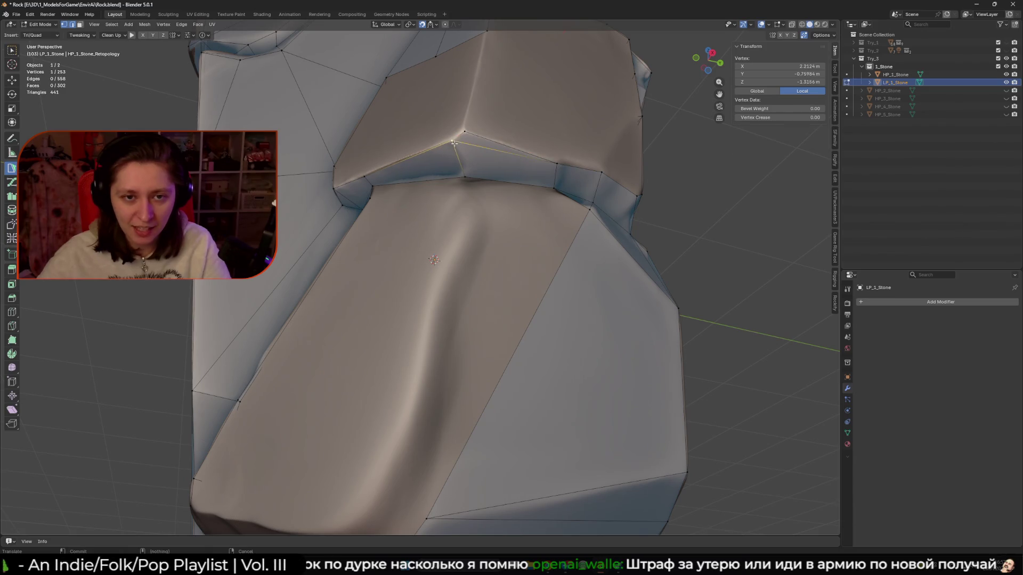
left_click(370, 176)
middle_click_drag(369, 175, 435, 238)
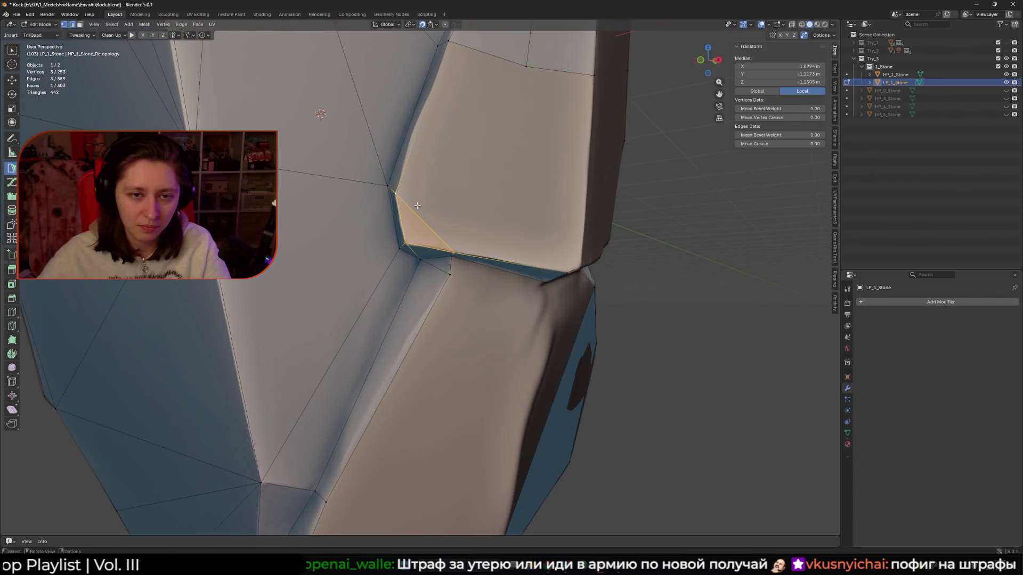
left_click(426, 95)
scroll(432, 106, "down", 3)
mouse_move(437, 122)
middle_mouse_down()
mouse_move(453, 152)
mouse_move(486, 164)
middle_mouse_up()
left_click_drag(489, 160, 485, 166)
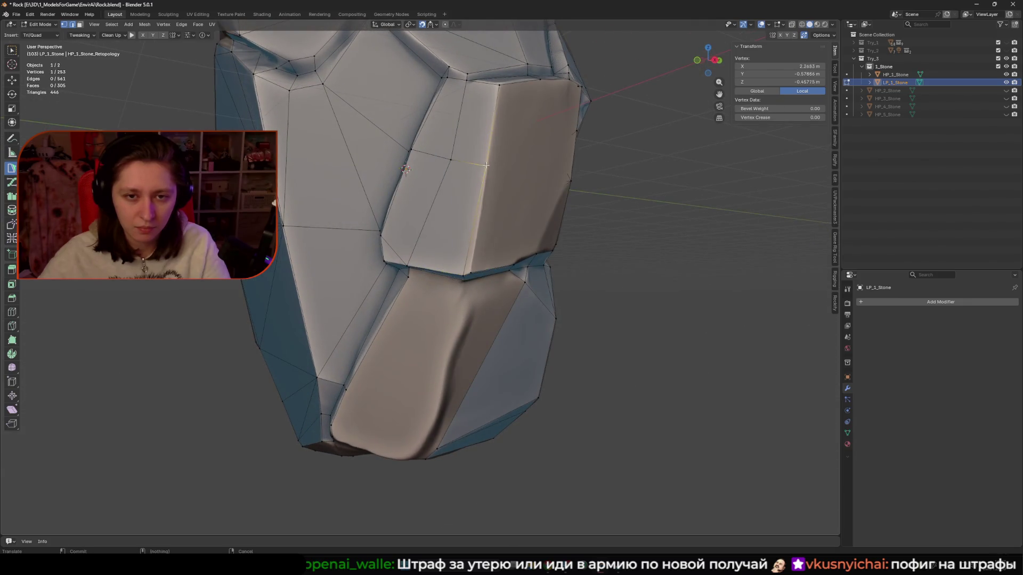
key("f")
Fill another triangle with F, add a quad, and build a triangle from a picked edge.
middle_click_drag(486, 176, 473, 213)
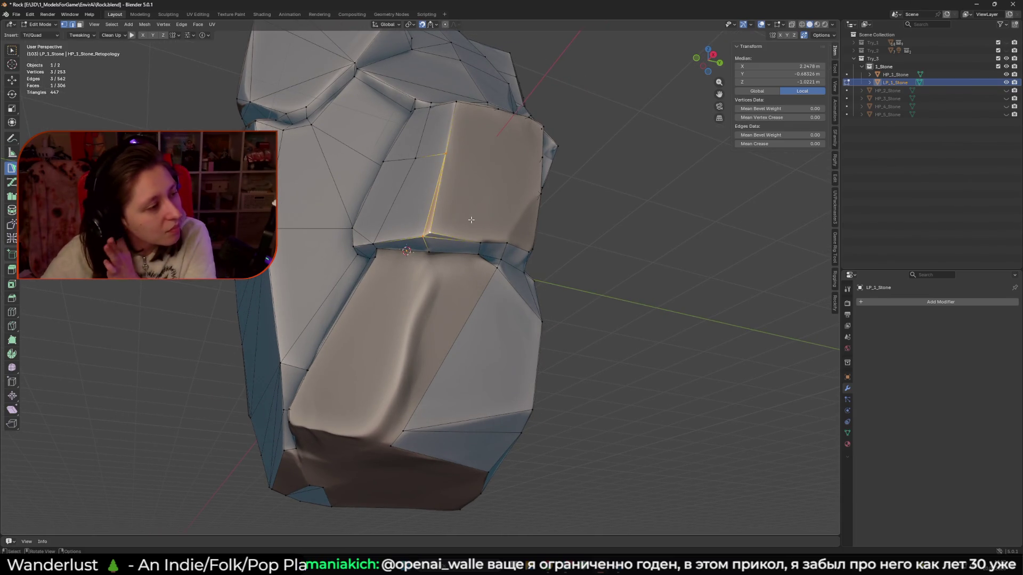
scroll(468, 220, "up", 2)
left_click_drag(435, 207, 434, 206)
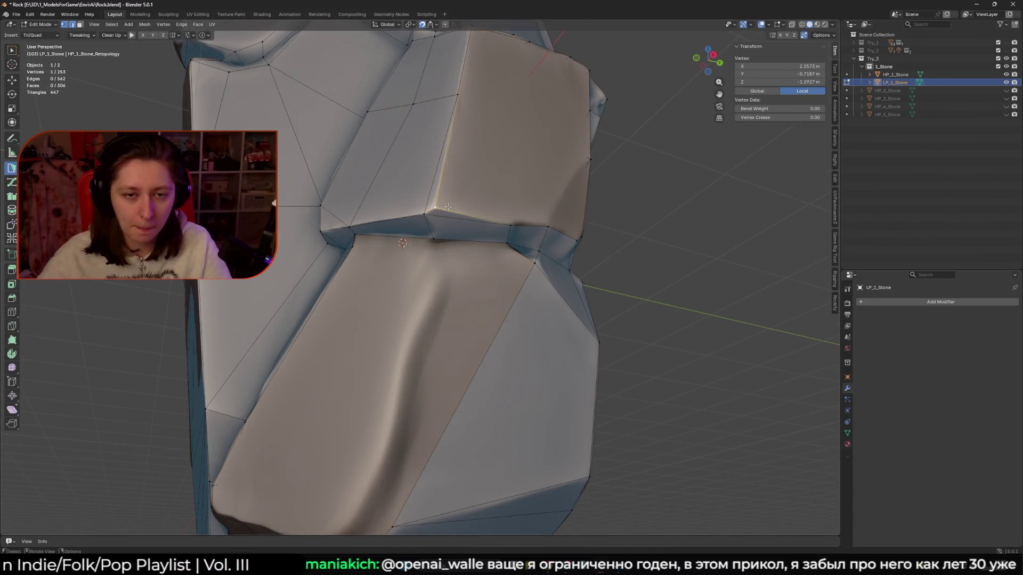
key("f")
mouse_move(434, 206)
middle_mouse_down()
mouse_move(457, 191)
mouse_move(427, 175)
mouse_move(440, 166)
middle_mouse_up()
left_click(457, 191, "ctrl")
left_click_drag(440, 165, 440, 165)
mouse_move(431, 192)
middle_mouse_down()
mouse_move(403, 212)
mouse_move(462, 210)
middle_mouse_up()
left_click(397, 231)
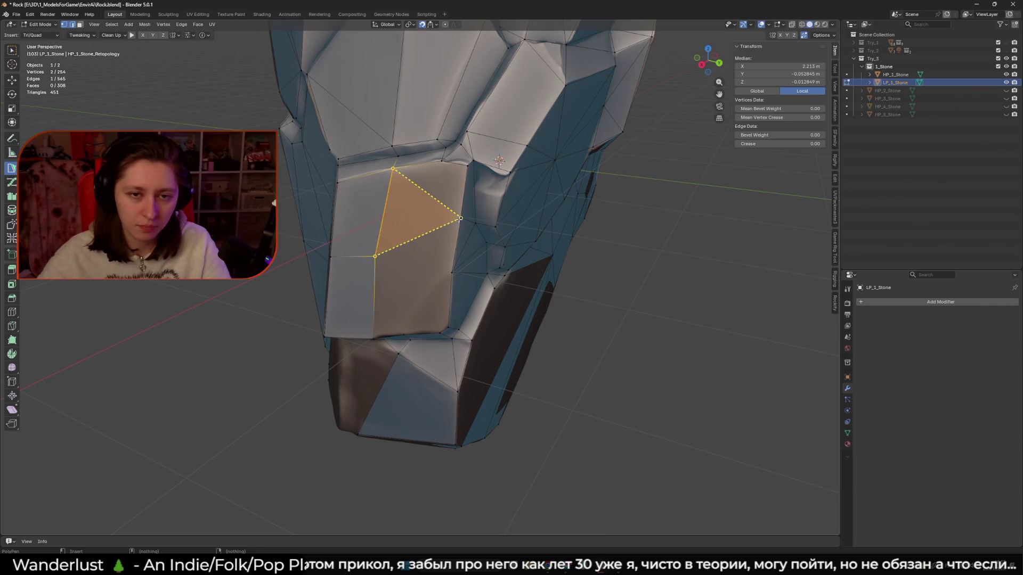
left_click(460, 219)
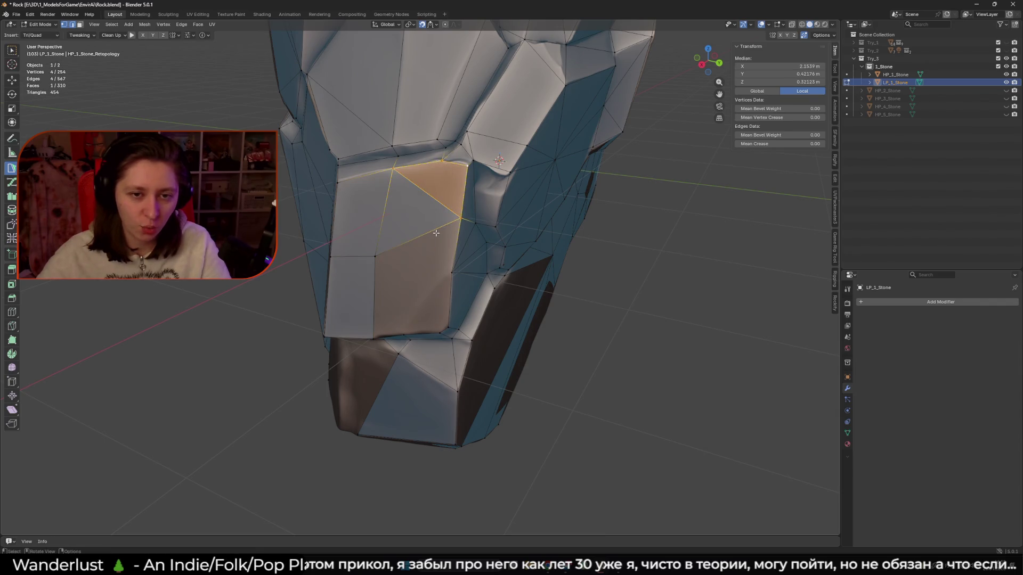
Snap the newly added vertices onto the rock's lower front surface.
middle_click_drag(436, 233, 450, 250)
left_click_drag(457, 255, 457, 261)
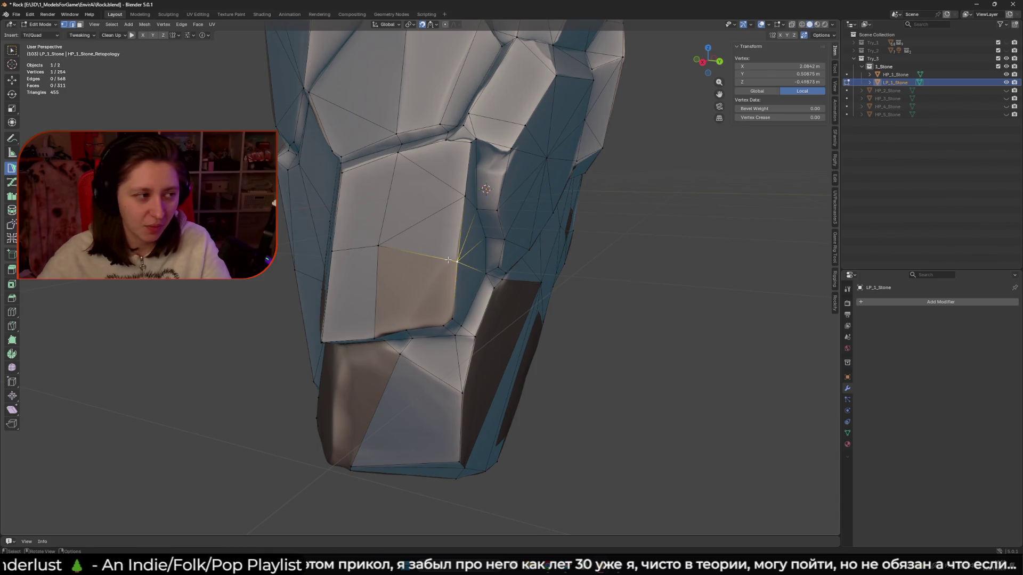
middle_click_drag(449, 260, 464, 267)
scroll(464, 266, "up", 3)
left_click_drag(480, 273, 486, 267)
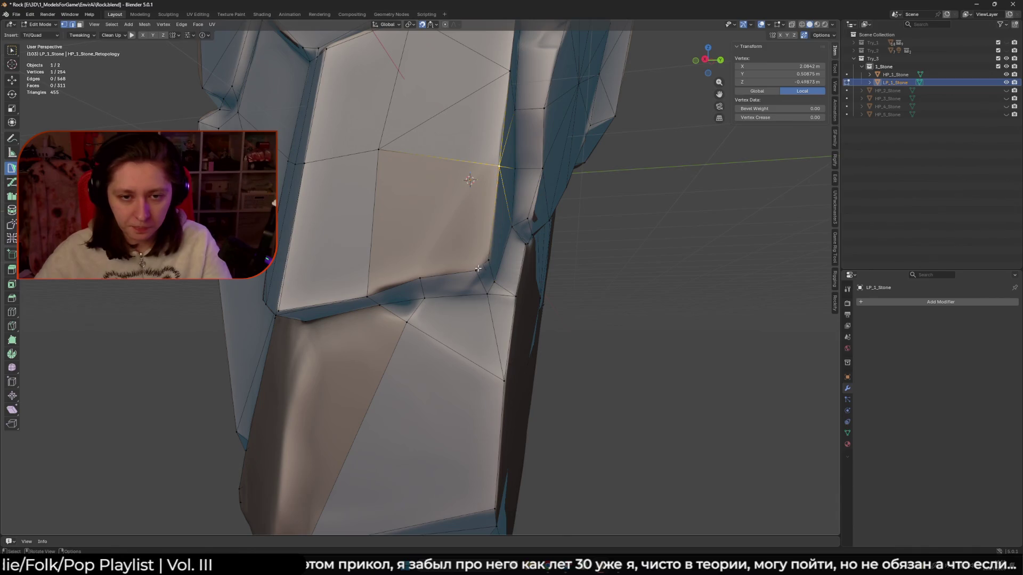
left_click(435, 238)
mouse_move(479, 267)
middle_mouse_down()
mouse_move(408, 227)
mouse_move(405, 205)
mouse_move(490, 175)
middle_mouse_up()
Add triangles across the gap, pulling a vertex up along the rock to the face corner.
left_click(409, 238)
mouse_move(489, 176)
left_mouse_down()
mouse_move(498, 141)
mouse_move(490, 158)
left_mouse_up()
middle_click_drag(490, 159, 423, 247)
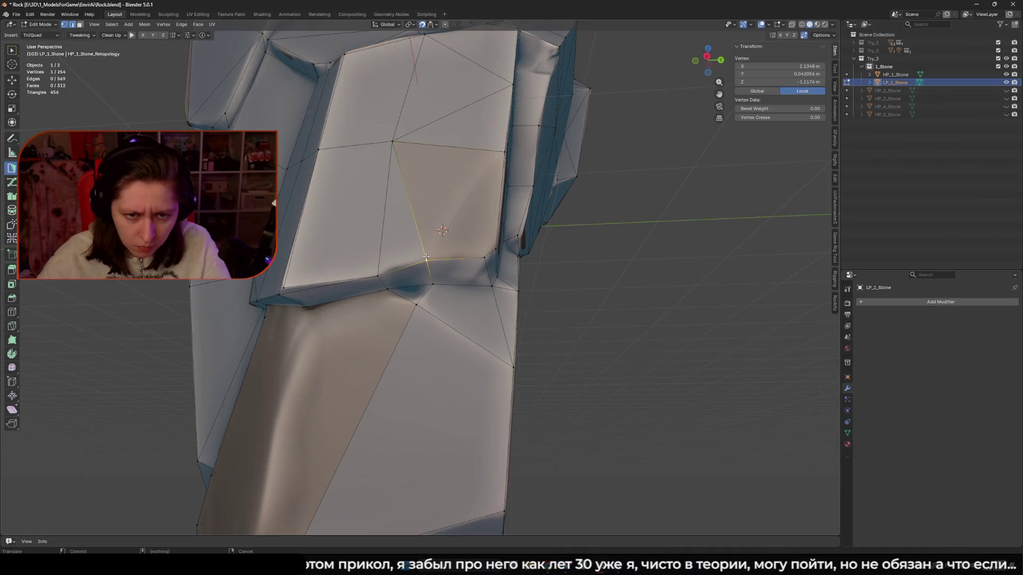
left_click_drag(426, 257, 426, 260)
left_click(504, 151, "ctrl")
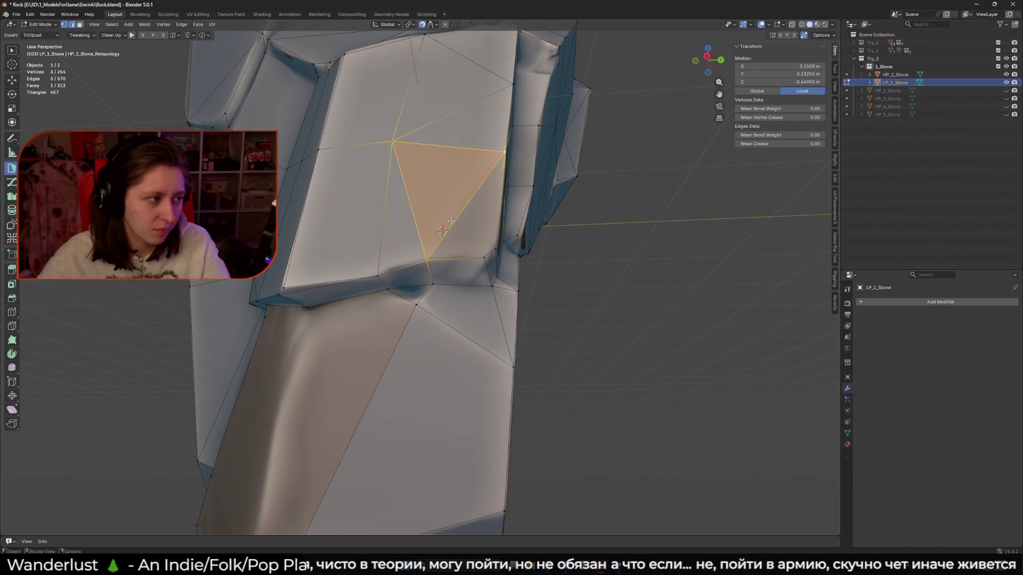
mouse_move(456, 219)
middle_mouse_down()
mouse_move(450, 276)
mouse_move(426, 240)
mouse_move(428, 296)
middle_mouse_up()
left_click(450, 276, "ctrl")
Extend new edges and faces from selected vertices toward the rock's lower section.
left_click(427, 240)
left_click(427, 213)
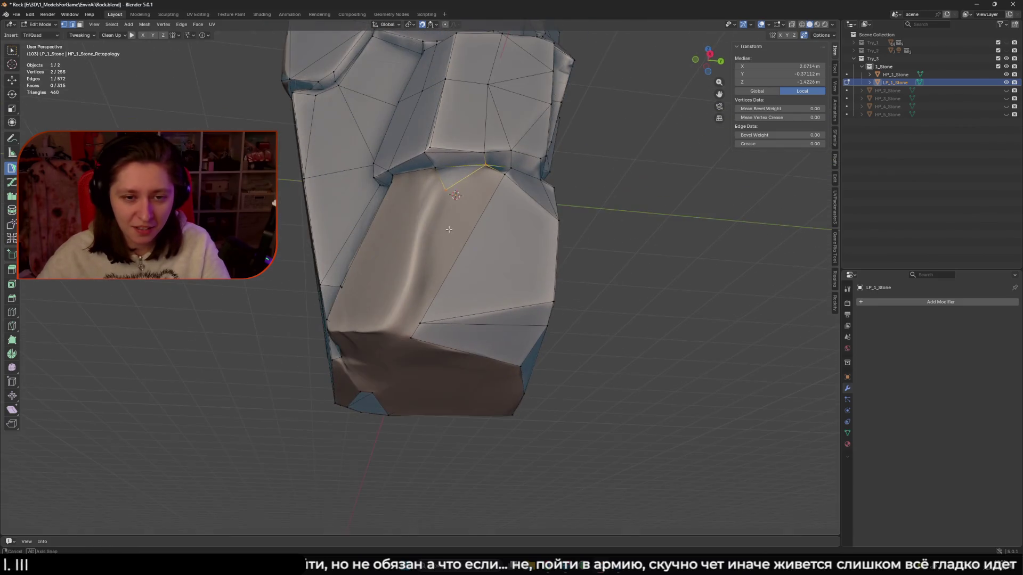
left_click(455, 193)
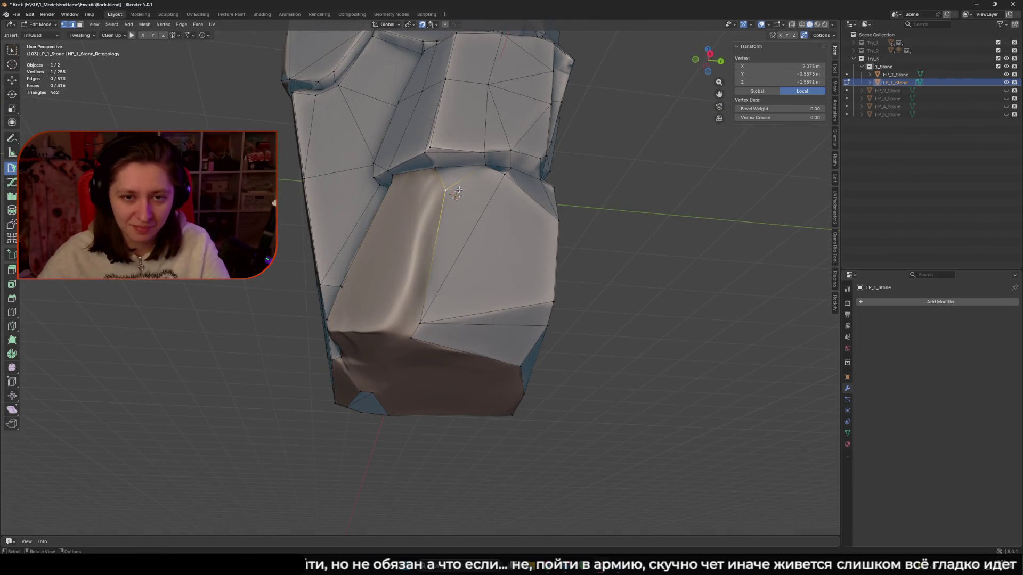
left_click(504, 175)
middle_click_drag(504, 175, 419, 221)
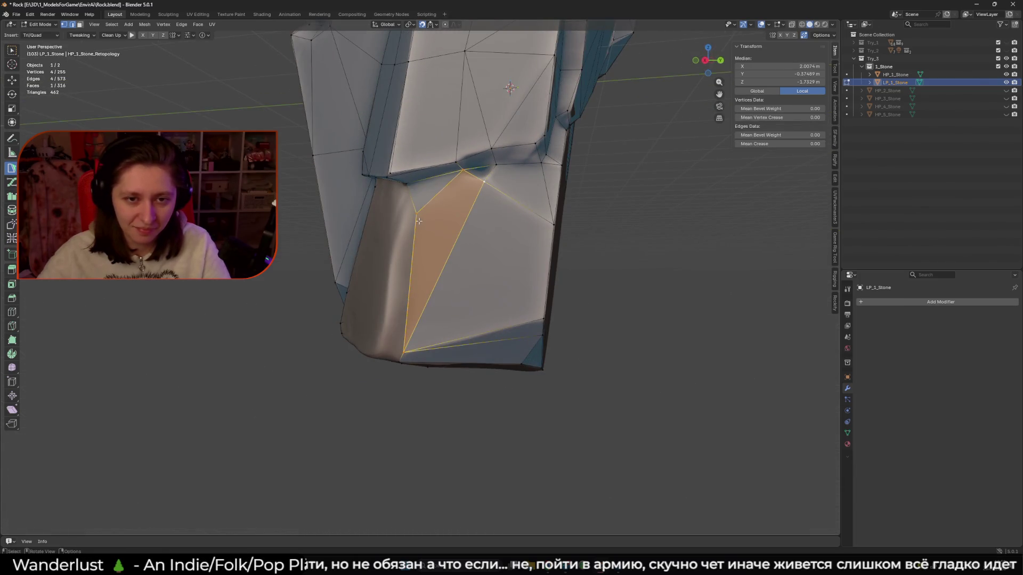
left_click(484, 181)
middle_click_drag(485, 182, 433, 218)
Slide a lower-edge vertex down onto the rock and complete a triangle at the lower left.
left_click(421, 181)
left_click(405, 320, "shift")
middle_click_drag(405, 320, 406, 297)
left_click_drag(410, 300, 408, 307)
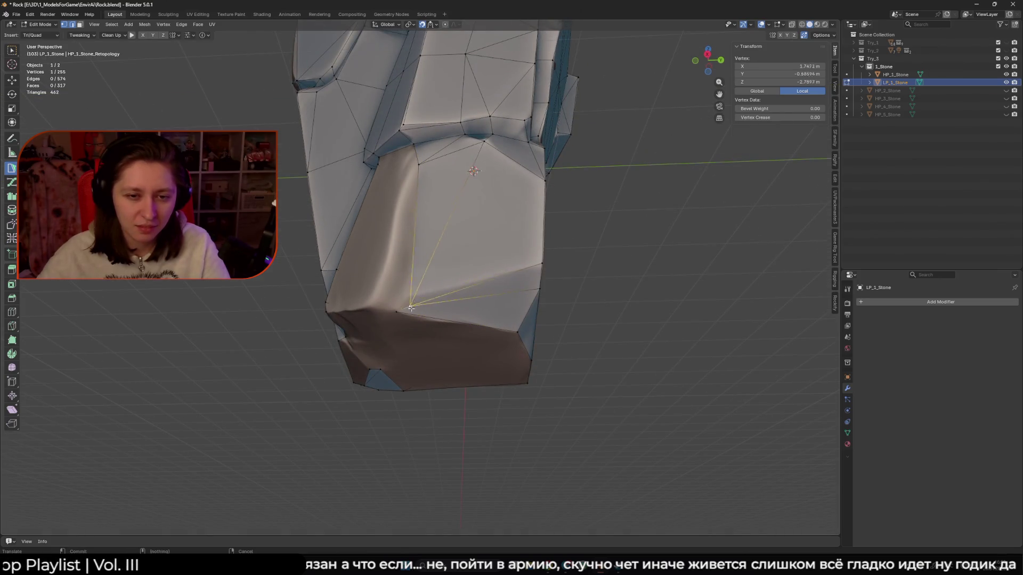
left_click(380, 284, "ctrl")
left_click(419, 166, "ctrl")
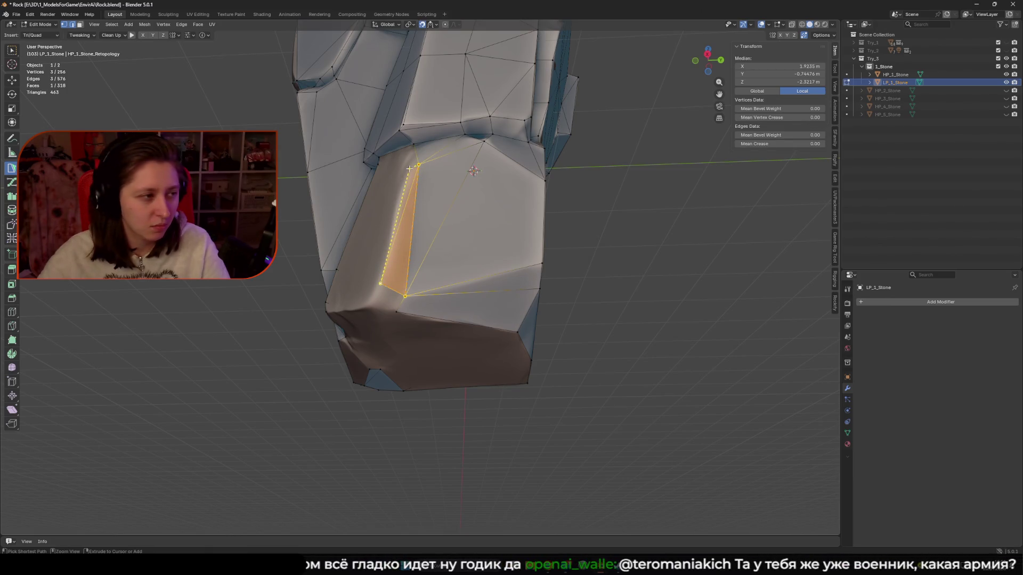
middle_click_drag(410, 169, 407, 193)
left_click_drag(407, 193, 411, 174)
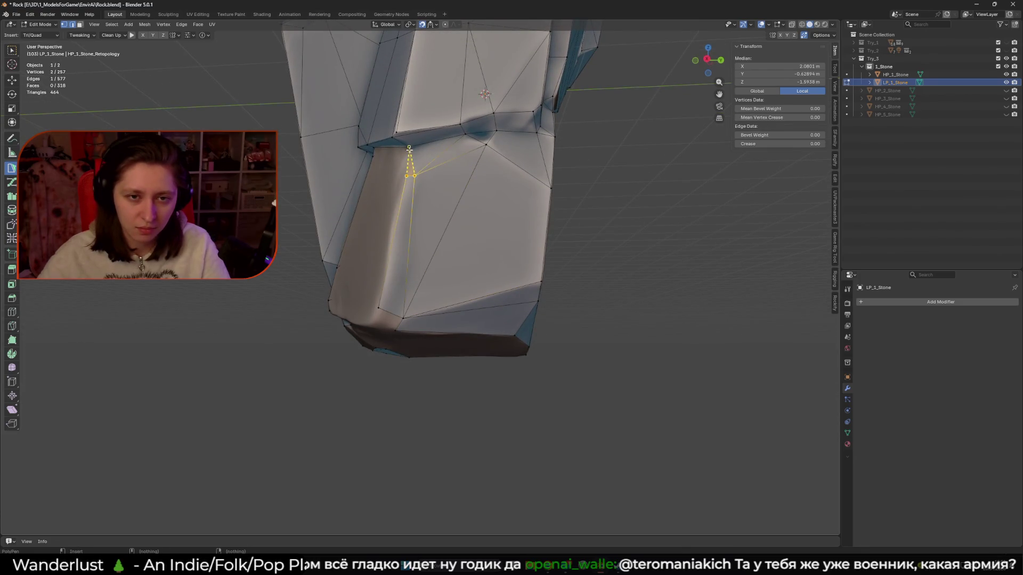
Add a quad at the lower-left edge and select the next edges to extend.
left_click(378, 307)
mouse_move(383, 304)
middle_mouse_down()
mouse_move(379, 278)
mouse_move(425, 282)
mouse_move(414, 287)
mouse_move(409, 261)
mouse_move(428, 260)
middle_mouse_up()
left_click(372, 286, "ctrl")
left_click(425, 281)
left_click(389, 262)
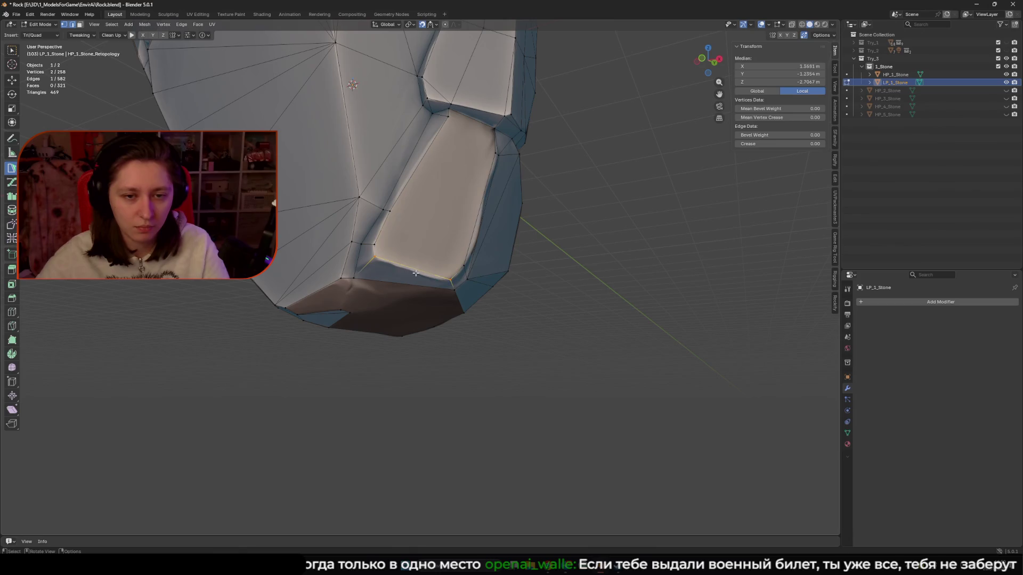
mouse_move(419, 267)
middle_mouse_down()
mouse_move(387, 244)
mouse_move(472, 223)
middle_mouse_up()
Add faces and a triangle off the short edge beneath the notch.
left_click(386, 243)
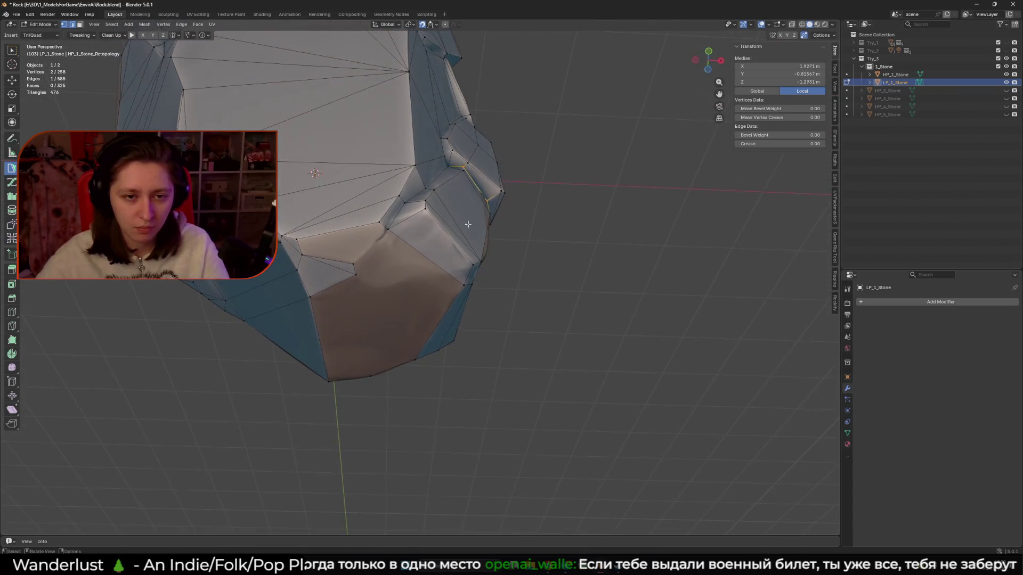
left_click(354, 269)
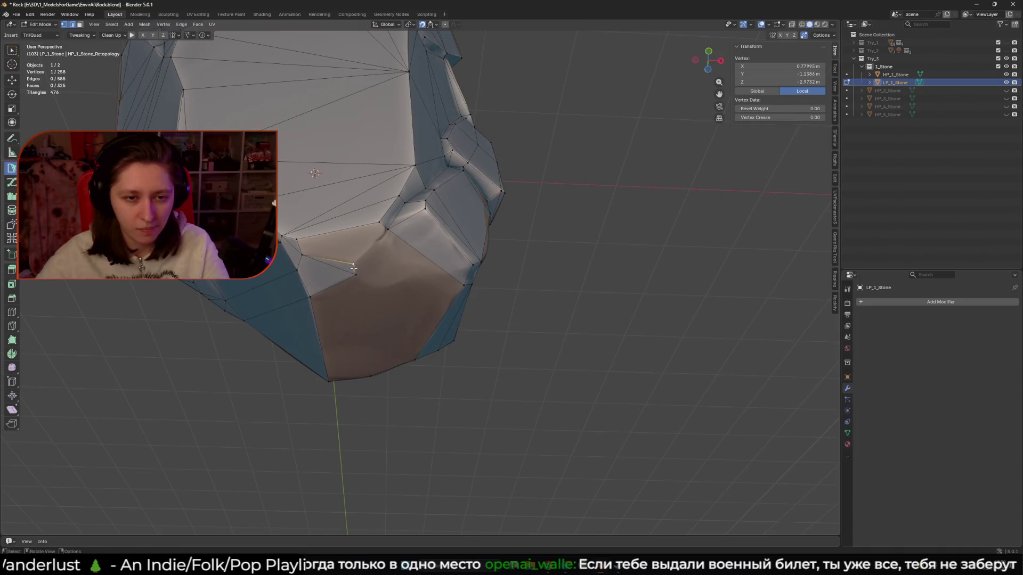
left_click(388, 229)
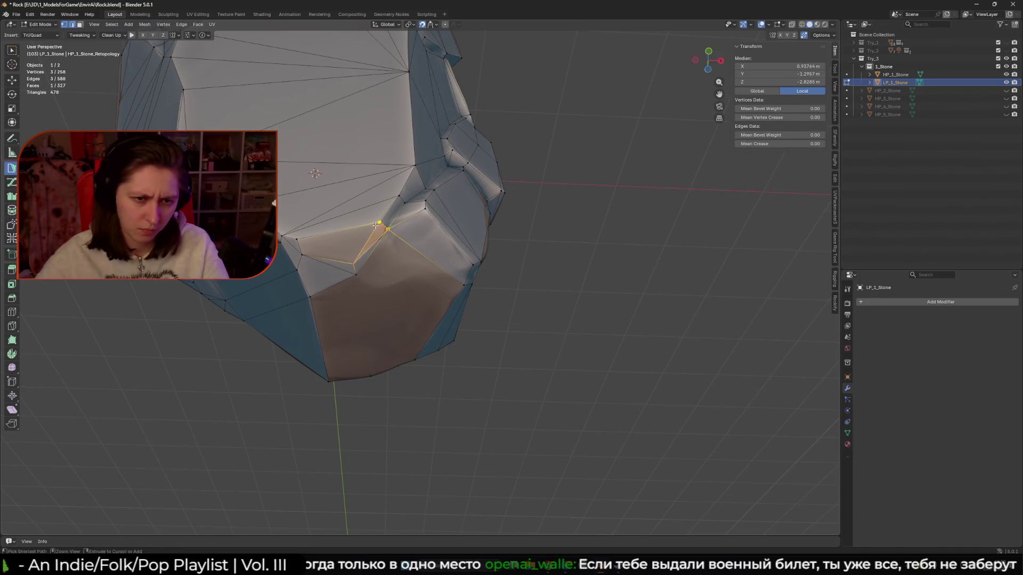
left_click(323, 252)
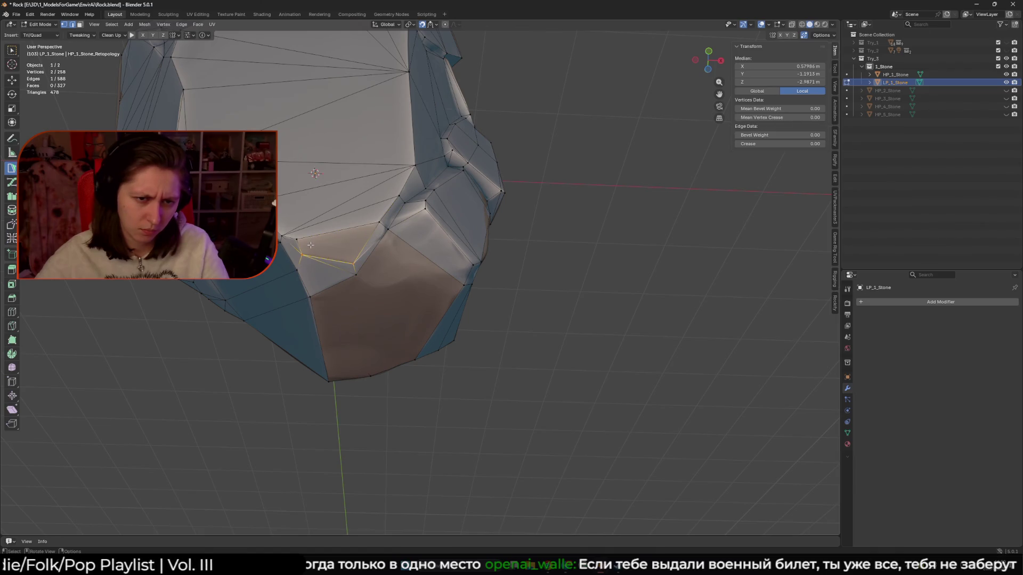
left_click(354, 261)
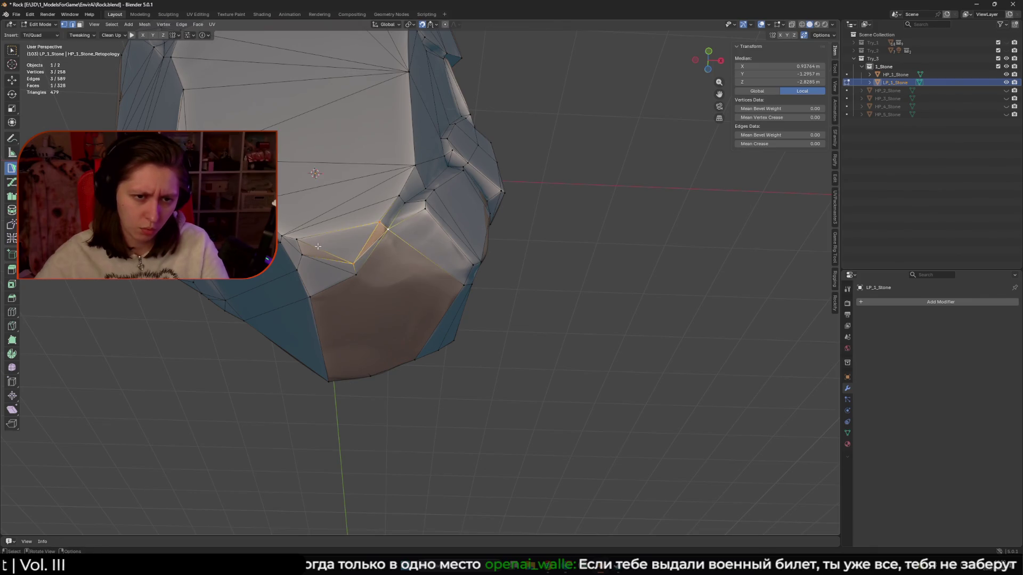
Merge the cluster of small underside faces into one with Dissolve Faces, then return to vertex selection.
mouse_move(579, 317)
middle_mouse_down()
mouse_move(498, 286)
mouse_move(474, 327)
mouse_move(477, 281)
mouse_move(438, 263)
mouse_move(438, 231)
mouse_move(441, 250)
mouse_move(402, 246)
middle_mouse_up()
left_click_drag(400, 213, 399, 212)
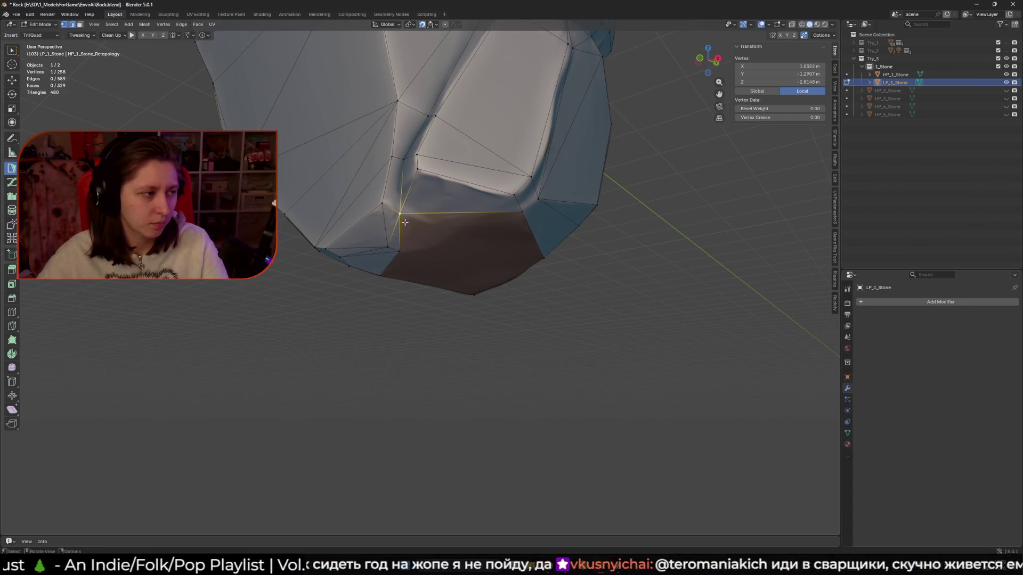
middle_click_drag(406, 233, 386, 240)
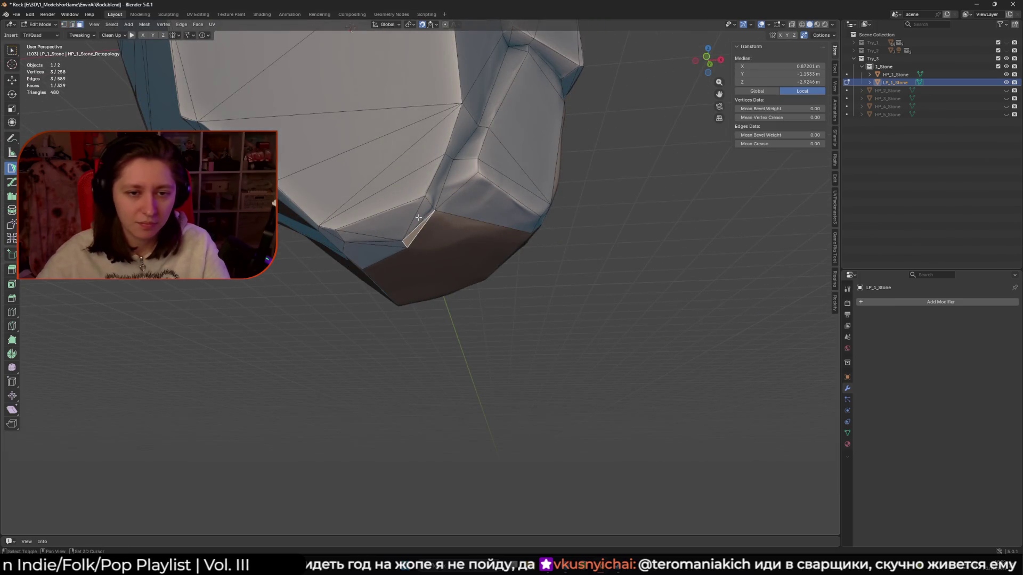
left_click(418, 216, "shift")
left_click(382, 237, "shift")
key("x")
left_click(450, 286)
key("1")
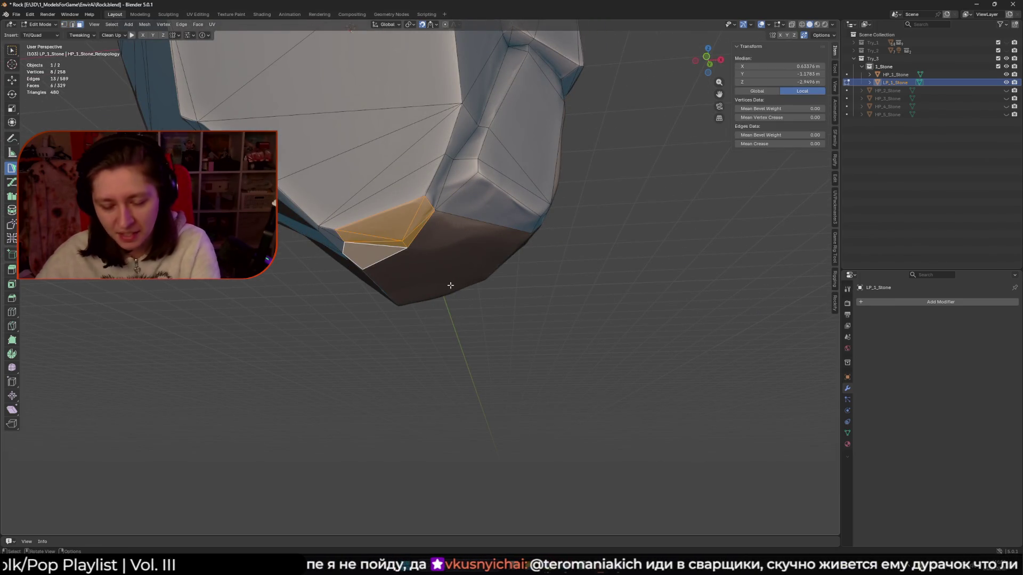
Add new vertices and triangles from edges on the underside.
mouse_move(455, 245)
middle_mouse_down()
mouse_move(410, 227)
mouse_move(428, 254)
mouse_move(431, 237)
mouse_move(496, 205)
mouse_move(468, 245)
mouse_move(513, 205)
mouse_move(450, 252)
mouse_move(405, 243)
mouse_move(449, 257)
mouse_move(457, 243)
mouse_move(434, 267)
mouse_move(447, 285)
middle_mouse_up()
left_click(408, 230, "ctrl")
left_click(405, 243)
left_click(449, 288, "ctrl")
left_click(425, 294)
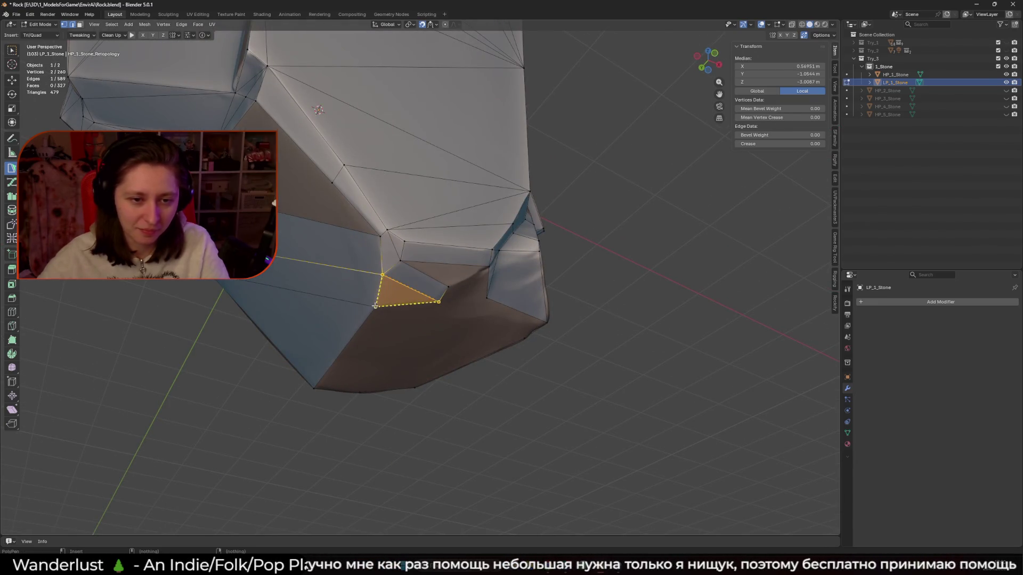
middle_click_drag(383, 306, 457, 272)
left_click(456, 273)
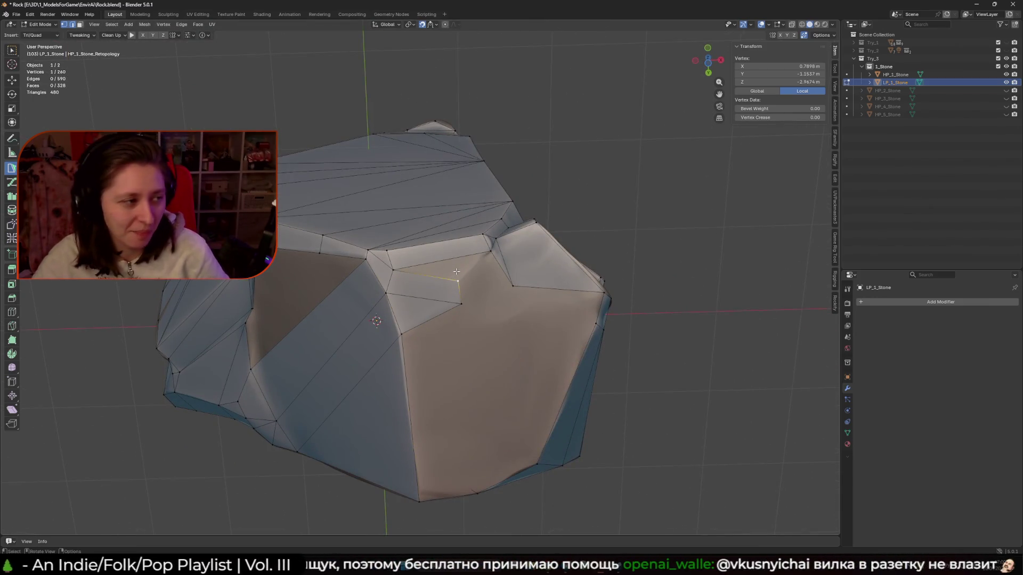
Build a triangle from an edge on the rock's lower side and move its vertex into place.
left_click(457, 273)
left_click(490, 252)
mouse_move(471, 276)
middle_mouse_down()
mouse_move(474, 356)
mouse_move(456, 327)
middle_mouse_up()
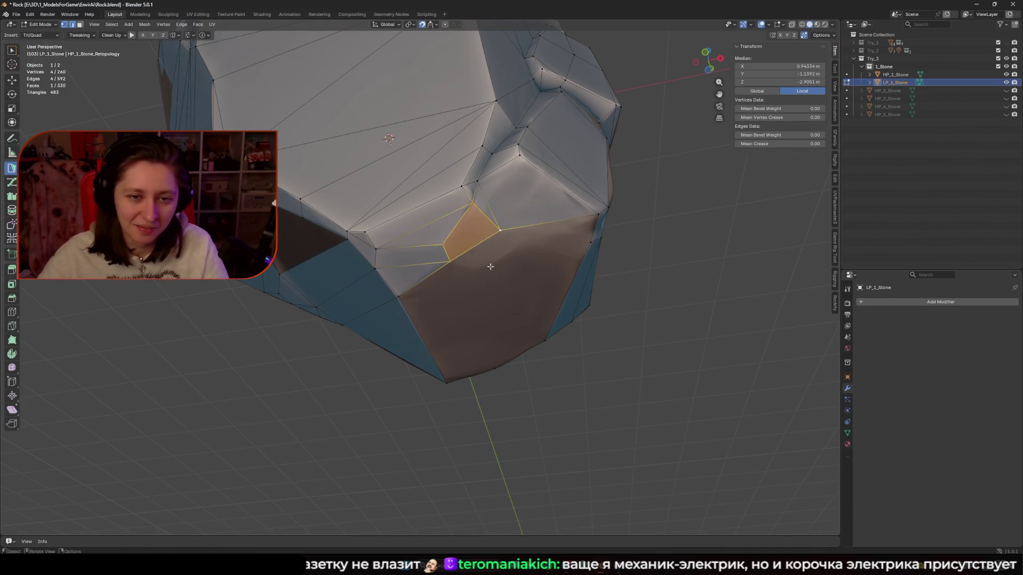
middle_click_drag(490, 256, 473, 258)
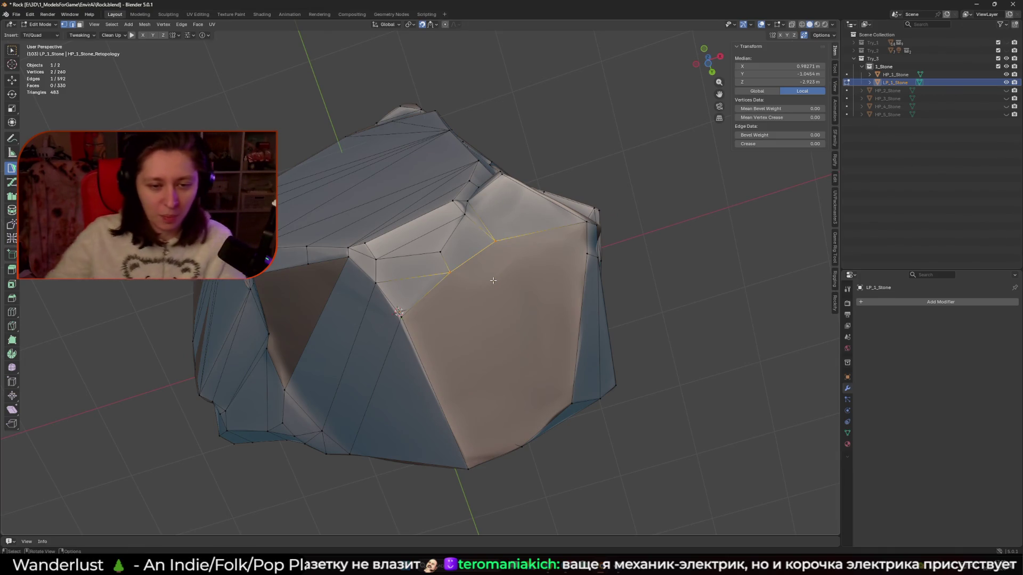
mouse_move(409, 315)
left_mouse_down()
mouse_move(409, 351)
mouse_move(422, 363)
left_mouse_up()
mouse_move(422, 363)
middle_mouse_down()
mouse_move(426, 325)
mouse_move(512, 322)
mouse_move(463, 235)
mouse_move(446, 306)
mouse_move(469, 290)
mouse_move(458, 319)
middle_mouse_up()
Add a vertex and more faces underneath, moving nearby vertices onto the rock surface.
left_click(442, 350)
left_click(449, 226)
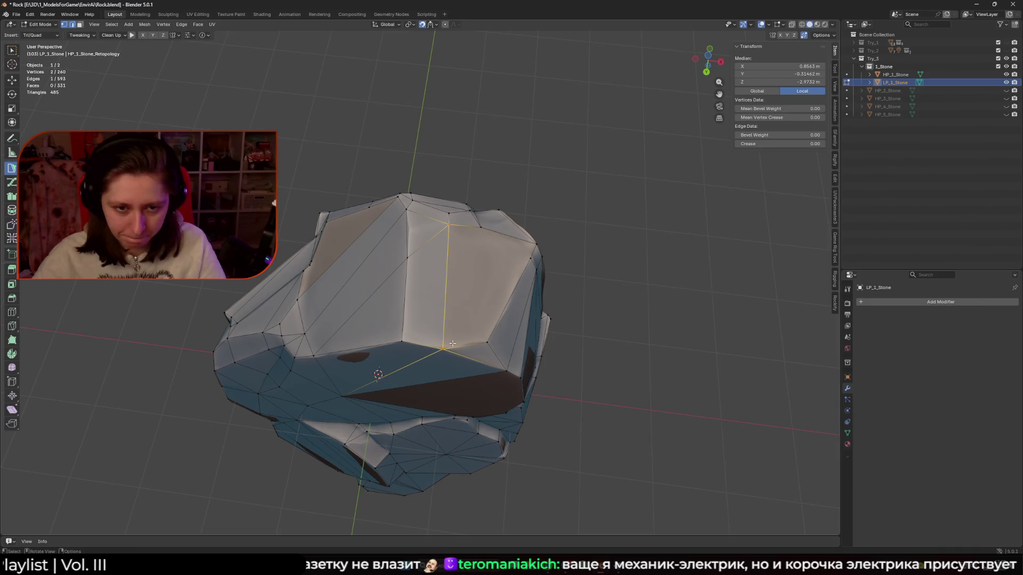
left_click_drag(410, 269, 408, 268)
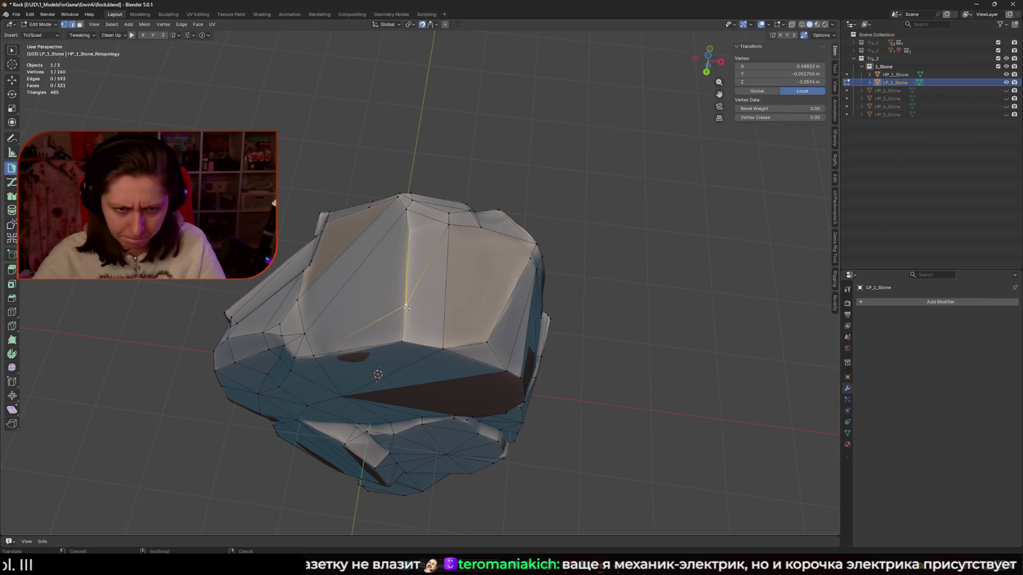
mouse_move(402, 340)
middle_mouse_down()
mouse_move(409, 311)
mouse_move(393, 258)
mouse_move(443, 206)
mouse_move(426, 283)
middle_mouse_up()
left_click(426, 284)
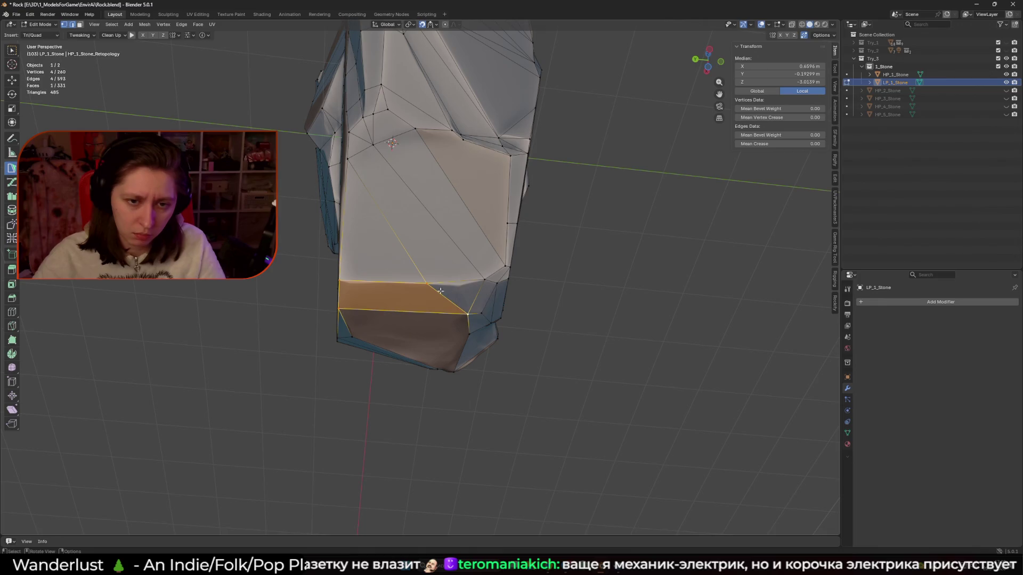
left_click_drag(429, 284, 460, 284)
Extend another triangle from an edge, delete an unwanted face and add a replacement face.
middle_click_drag(460, 284, 351, 250)
left_click(344, 234)
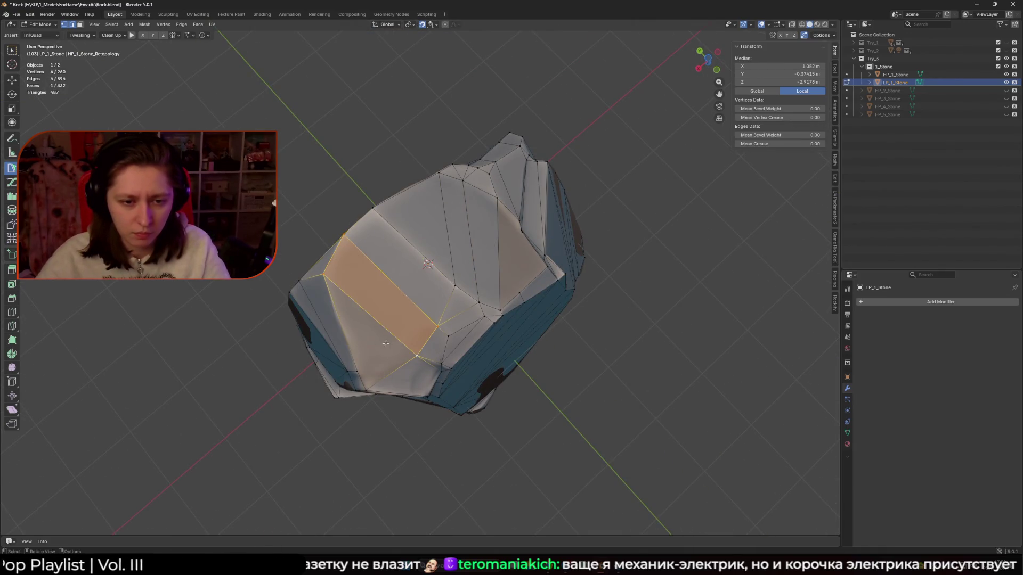
left_click(380, 378)
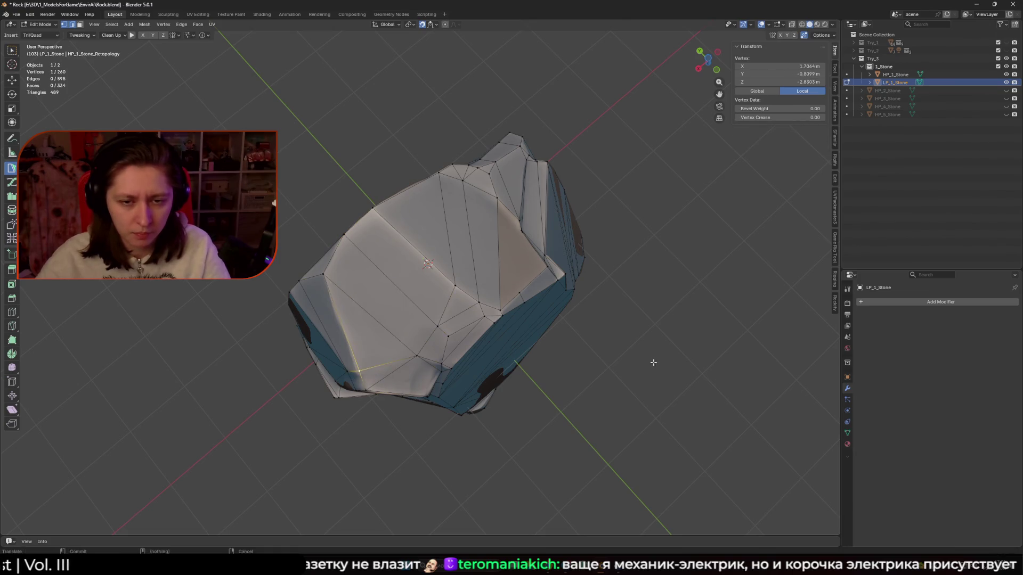
mouse_move(590, 271)
middle_mouse_down()
mouse_move(434, 217)
mouse_move(441, 231)
middle_mouse_up()
left_click(441, 231, "shift")
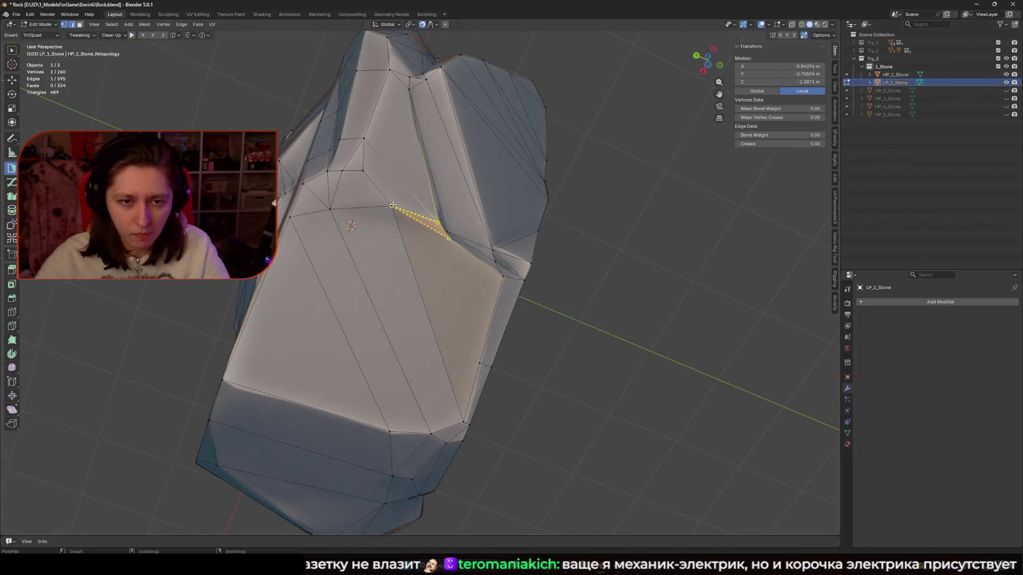
left_click(448, 321, "shift")
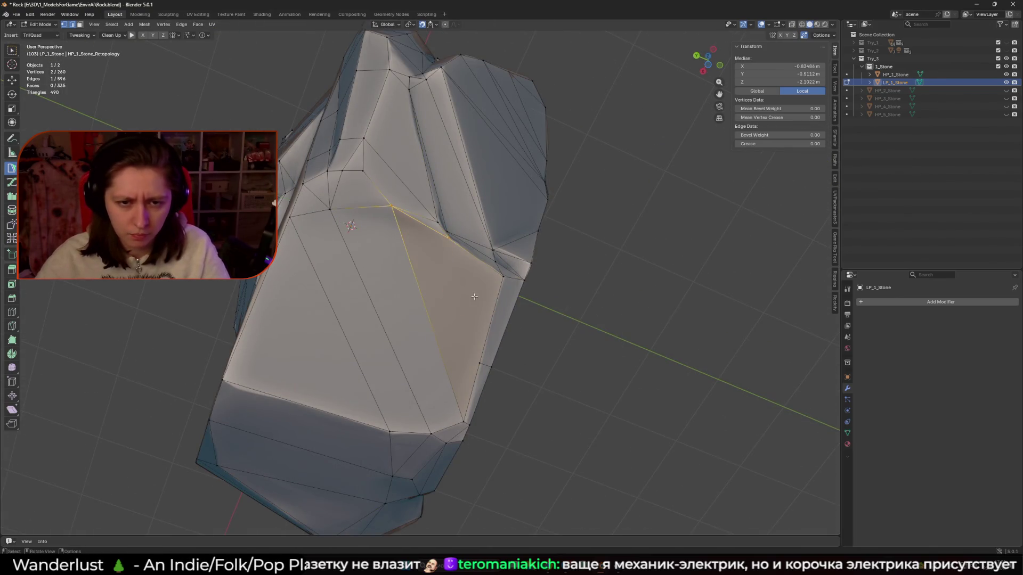
left_click(460, 333)
mouse_move(460, 334)
middle_mouse_down()
mouse_move(543, 299)
mouse_move(595, 311)
middle_mouse_up()
middle_click_drag(406, 290, 469, 278)
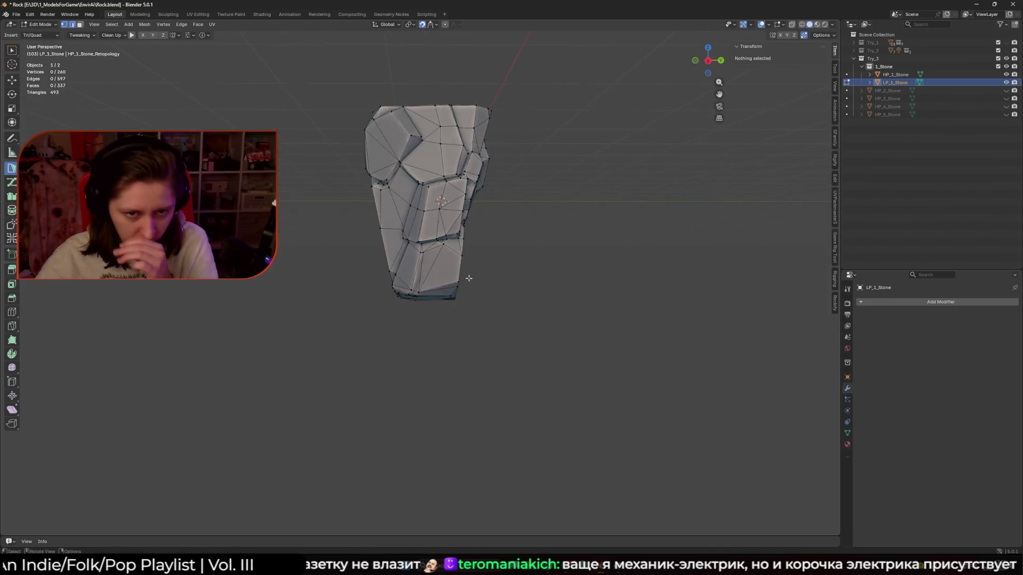
Undo a sliver face and dissolve an edge with Ctrl+X to merge two triangles.
scroll(418, 274, "up", 4)
left_click(369, 264)
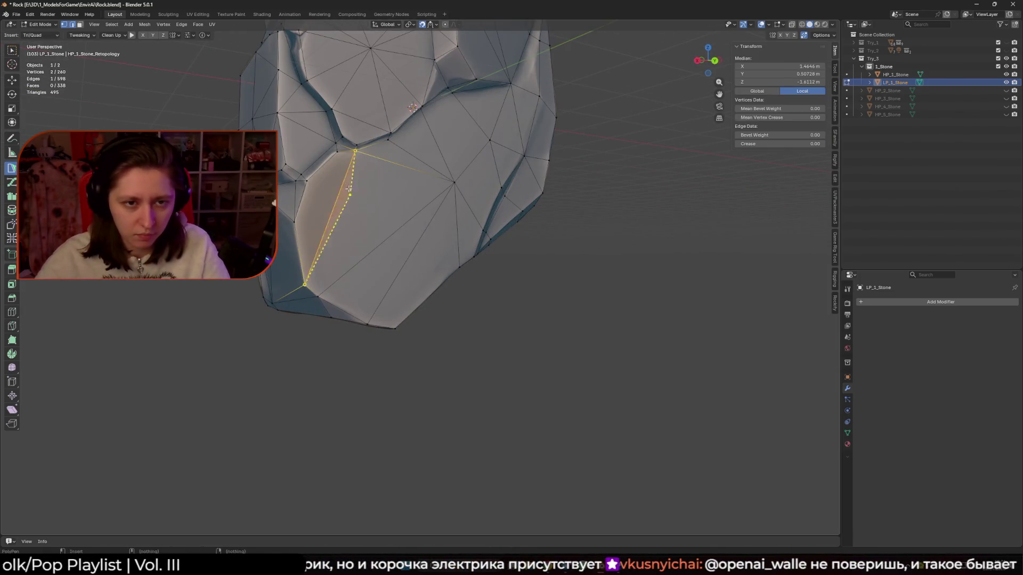
key("ctrl+z")
middle_click_drag(372, 167, 386, 200, "shift")
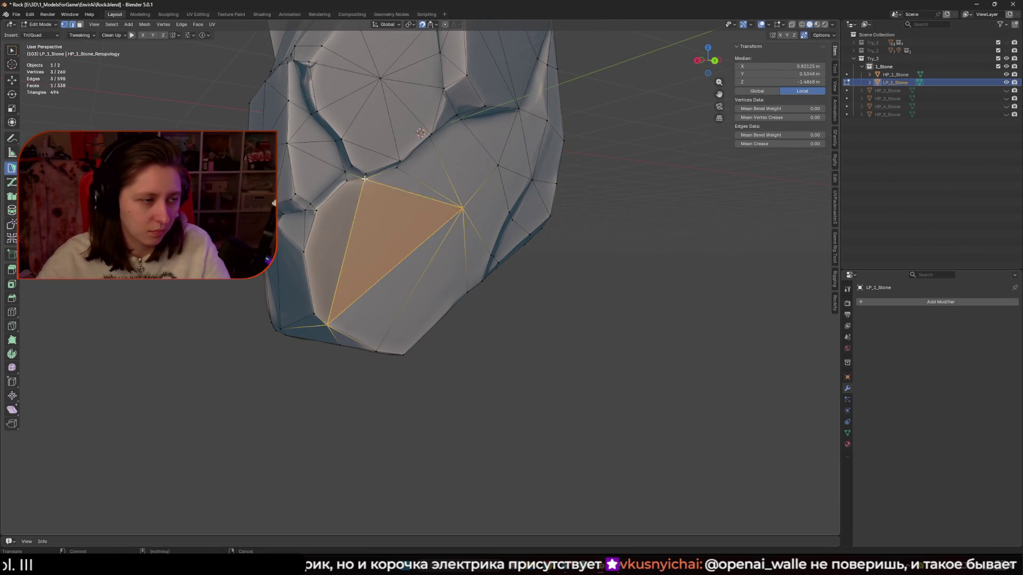
left_click(361, 199)
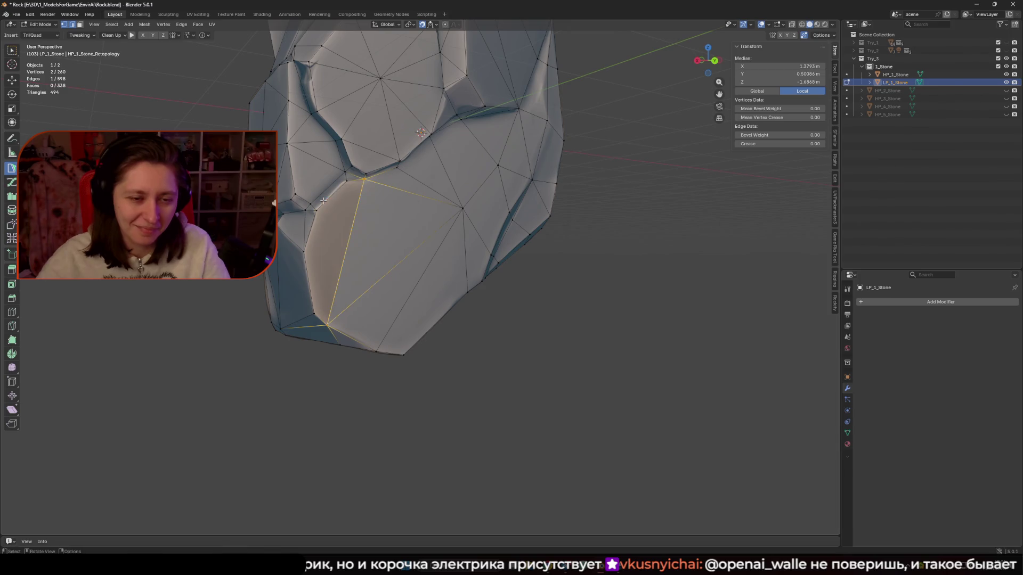
key("ctrl+x")
Join the top and lower vertices with J, then fill the gap with new triangles.
mouse_move(341, 256)
middle_mouse_down()
mouse_move(355, 275)
mouse_move(401, 250)
middle_mouse_up()
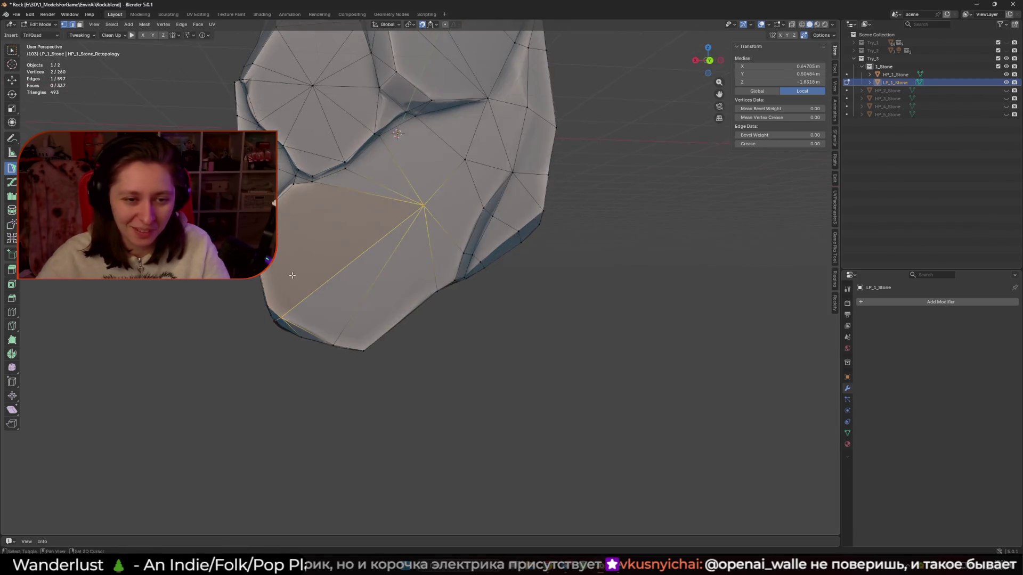
left_click(399, 181)
left_click(366, 318, "shift")
key("j")
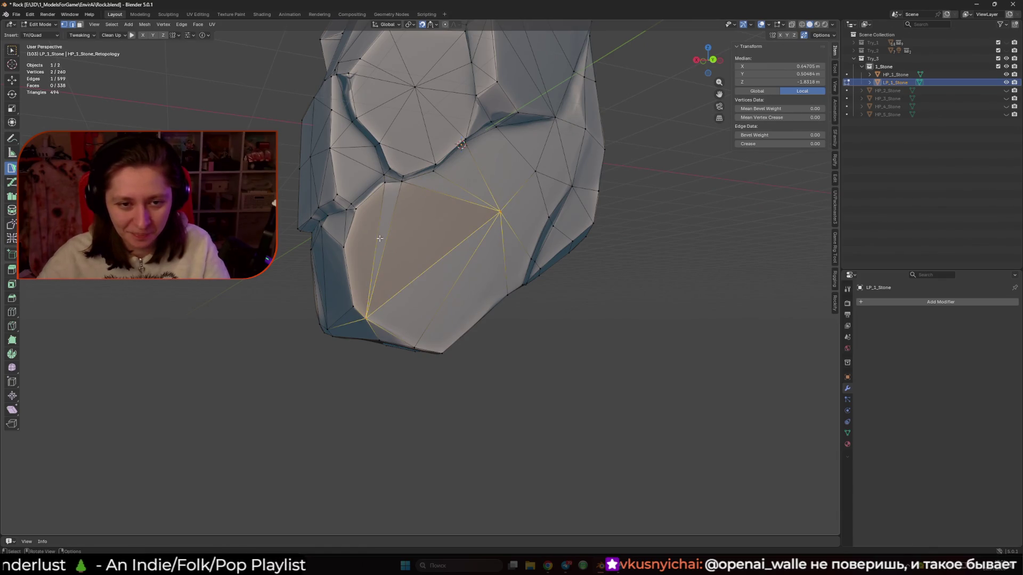
left_click_drag(379, 224, 356, 209)
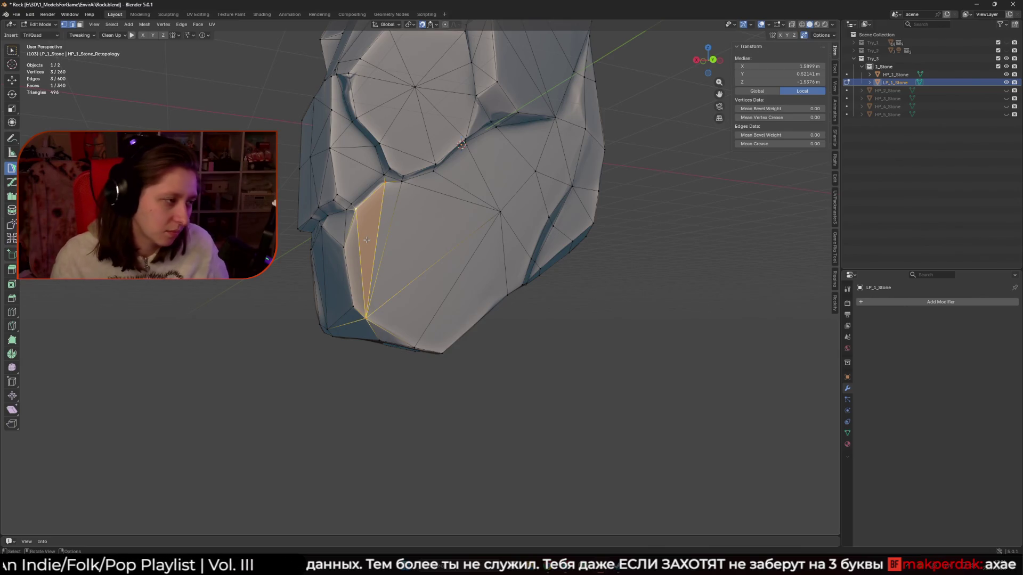
left_click(368, 301, "ctrl")
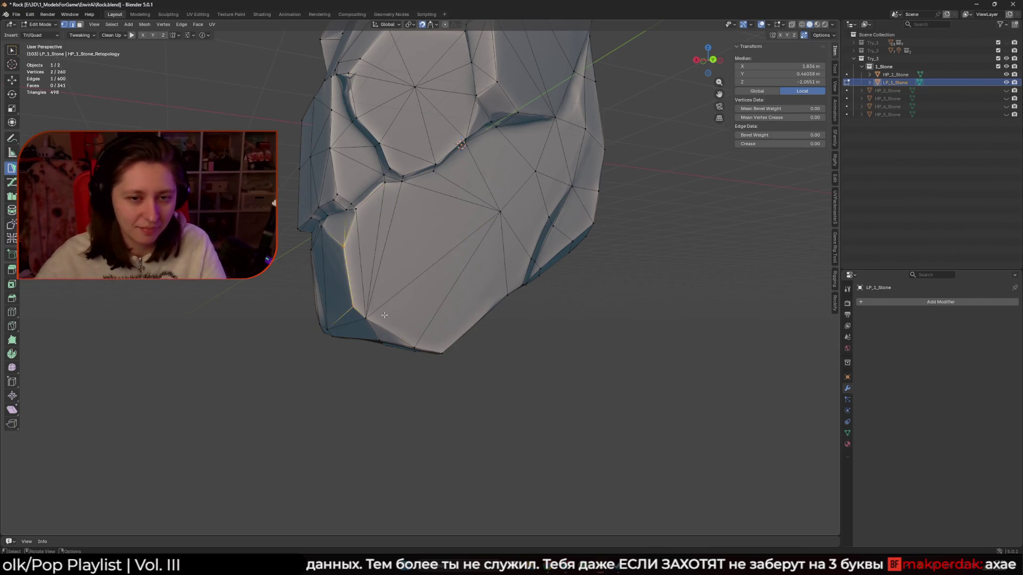
Clear the selection, look over the rock from above, and select a vertex on its top.
key("alt+a")
scroll(367, 302, "down", 5)
mouse_move(368, 301)
middle_mouse_down()
mouse_move(352, 287)
mouse_move(402, 282)
mouse_move(434, 216)
mouse_move(482, 272)
mouse_move(548, 286)
mouse_move(529, 338)
mouse_move(435, 242)
middle_mouse_up()
scroll(348, 283, "up", 5)
scroll(549, 286, "up", 3)
scroll(498, 324, "up", 3)
scroll(498, 323, "down", 3)
left_click(433, 240)
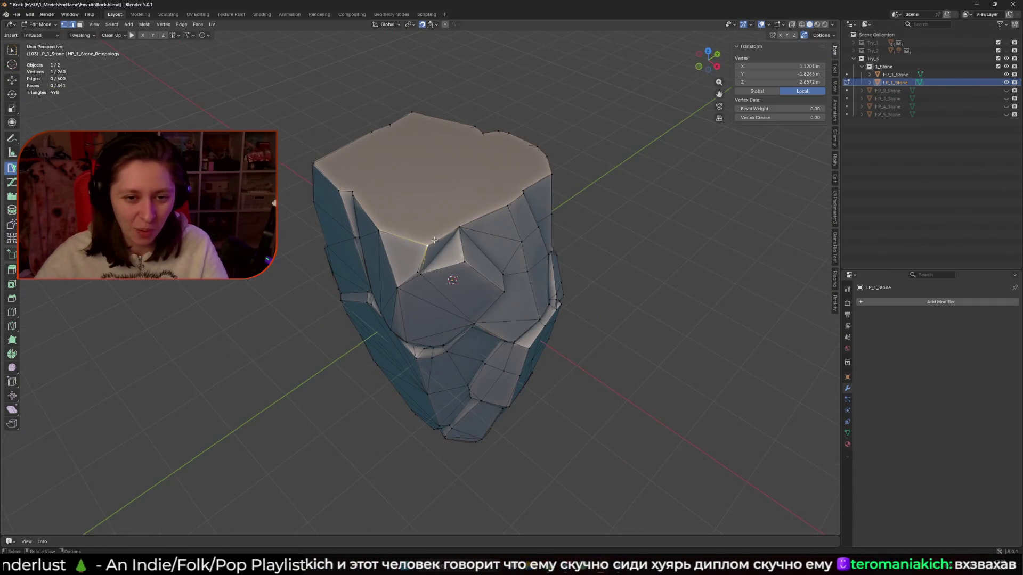
Select a couple of rim vertices, switch to the Move tool and turn off surface snapping.
left_click(459, 228, "shift")
scroll(457, 331, "up", 3)
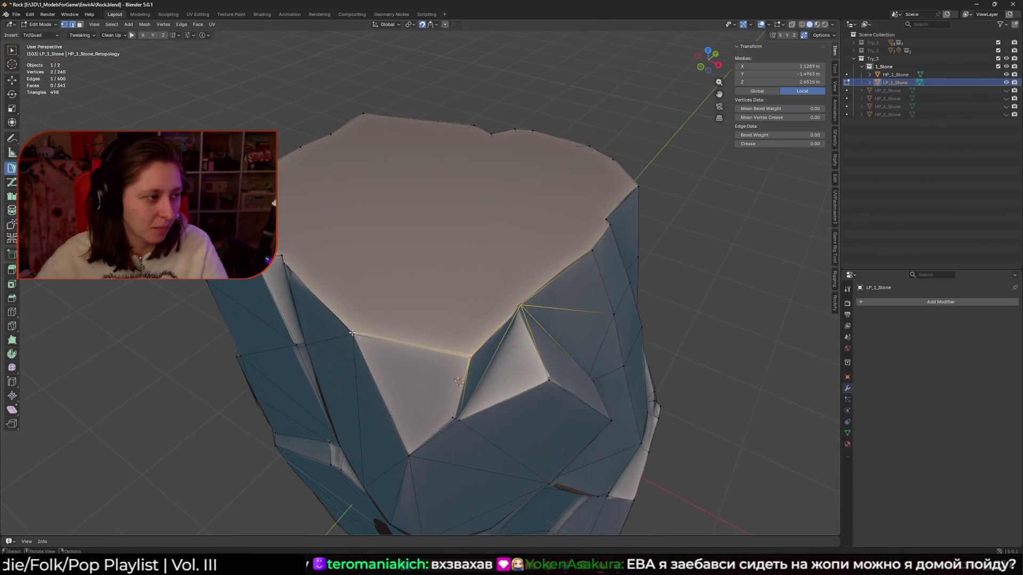
middle_click_drag(352, 333, 480, 295)
left_click(490, 260)
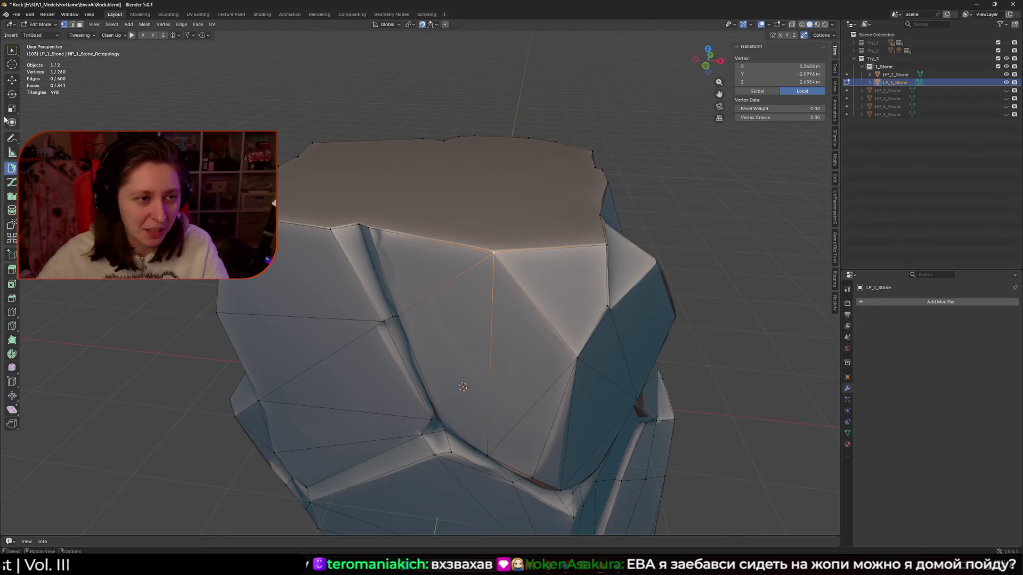
left_click(11, 80)
left_click(371, 193)
Return to Object Mode and isolate the stone in Local View with Numpad /.
scroll(476, 275, "down", 2)
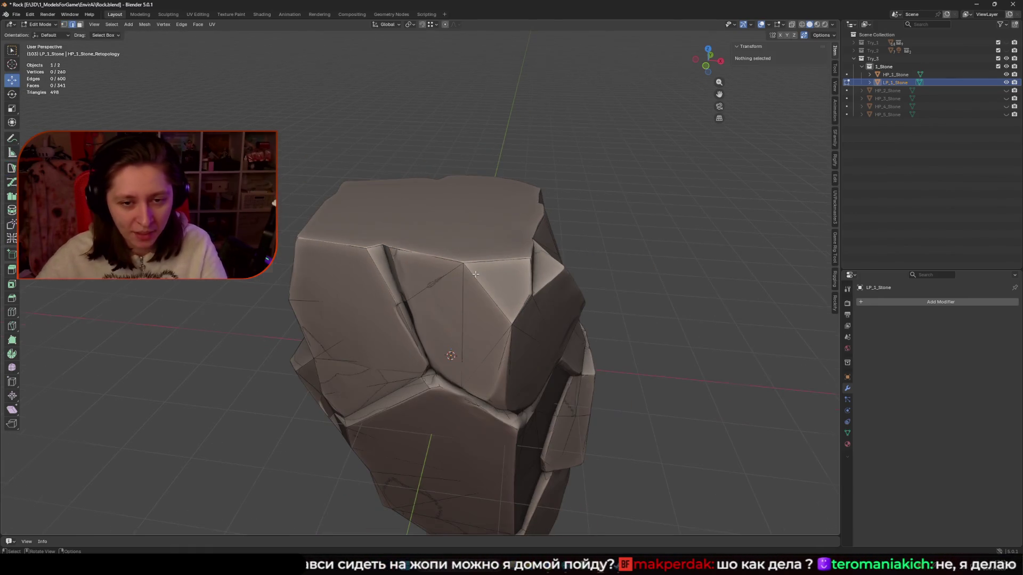
key("Tab")
key("KP_Divide")
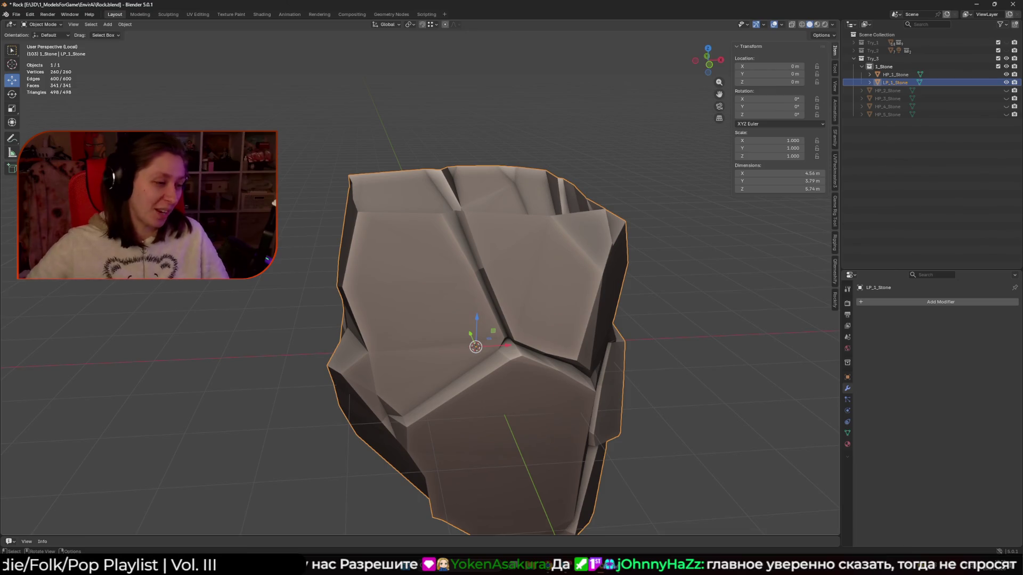
Return to Edit Mode and move the first top-rim vertices along Z.
key("Tab")
scroll(324, 230, "up", 3)
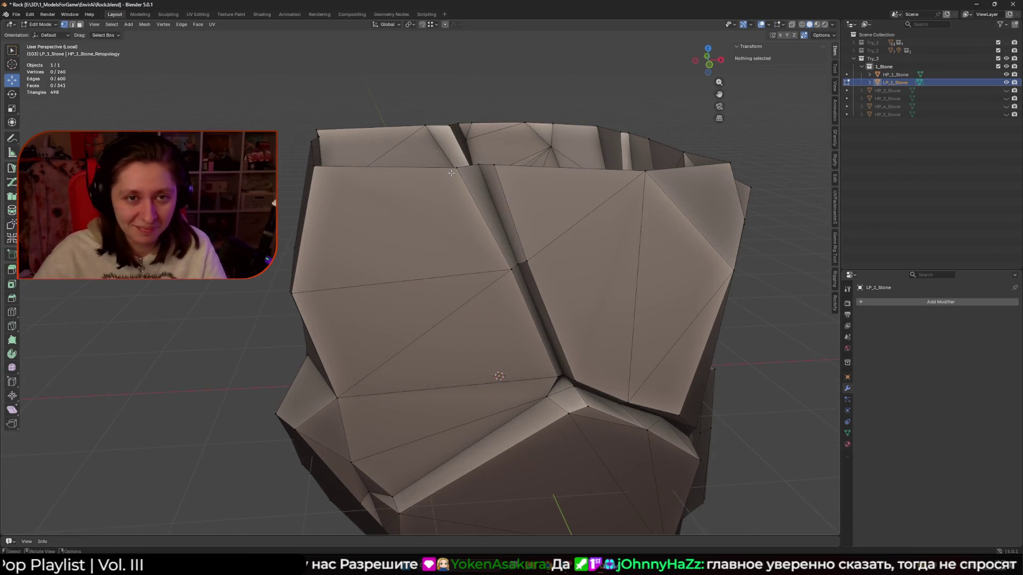
left_click(404, 169)
key("g")
key("z")
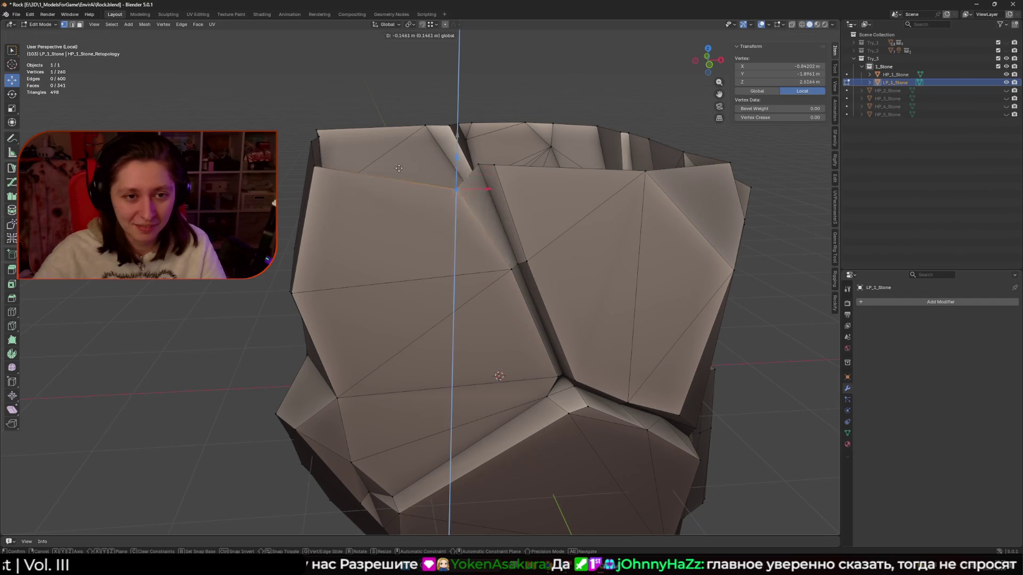
left_click(463, 170)
middle_click_drag(464, 170, 393, 198)
left_click(393, 197)
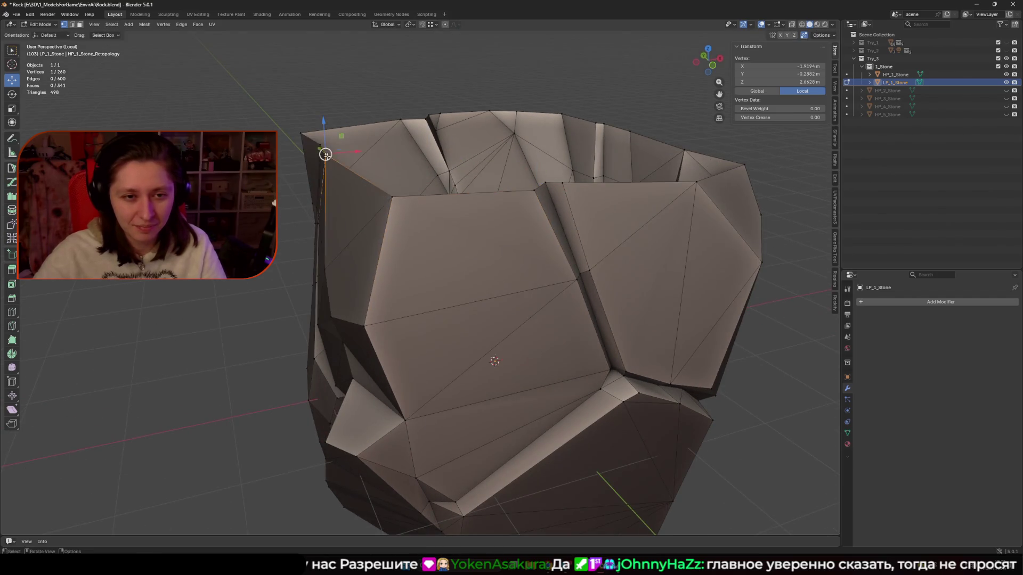
middle_click_drag(326, 154, 358, 155)
left_click(509, 191)
left_click(365, 162)
key("g")
key("z")
left_click(366, 161)
Adjust the next three rim vertices vertically with G then Z, lowering one.
middle_click_drag(366, 161, 412, 171)
left_click(413, 171)
key("g")
key("z")
left_click(406, 176)
left_click(366, 167)
key("g")
key("z")
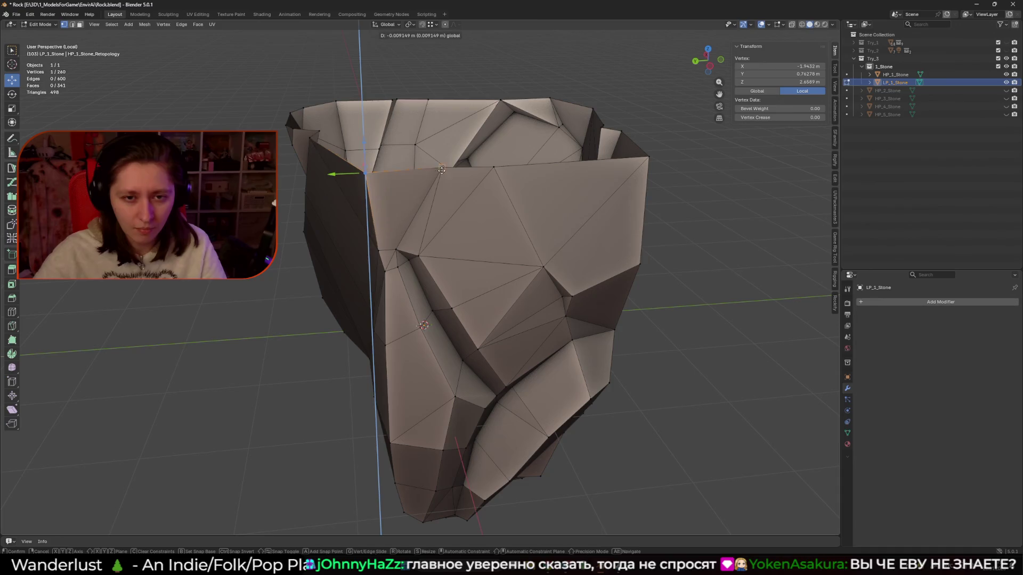
left_click(370, 158)
middle_click_drag(370, 157, 399, 206)
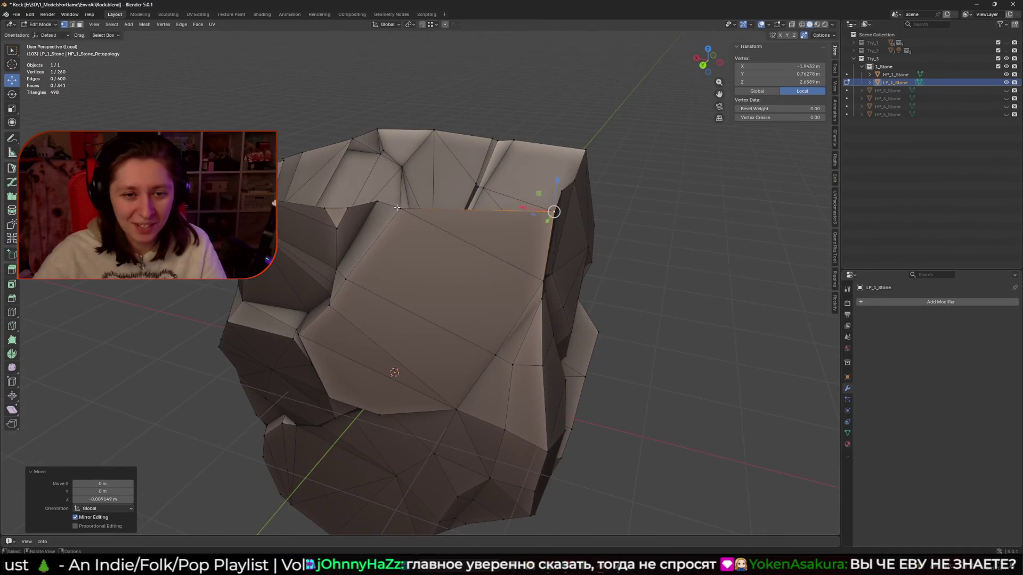
left_click(400, 209)
key("g")
key("z")
left_click(376, 208)
Level two more rim vertices along Z on another side of the rock.
left_click(376, 207)
key("g")
key("z")
left_click(376, 209)
mouse_move(376, 209)
middle_mouse_down()
mouse_move(407, 229)
mouse_move(482, 208)
middle_mouse_up()
left_click(411, 228)
key("g")
key("z")
left_click(410, 228)
left_click(381, 230)
key("g")
key("z")
left_click(411, 228)
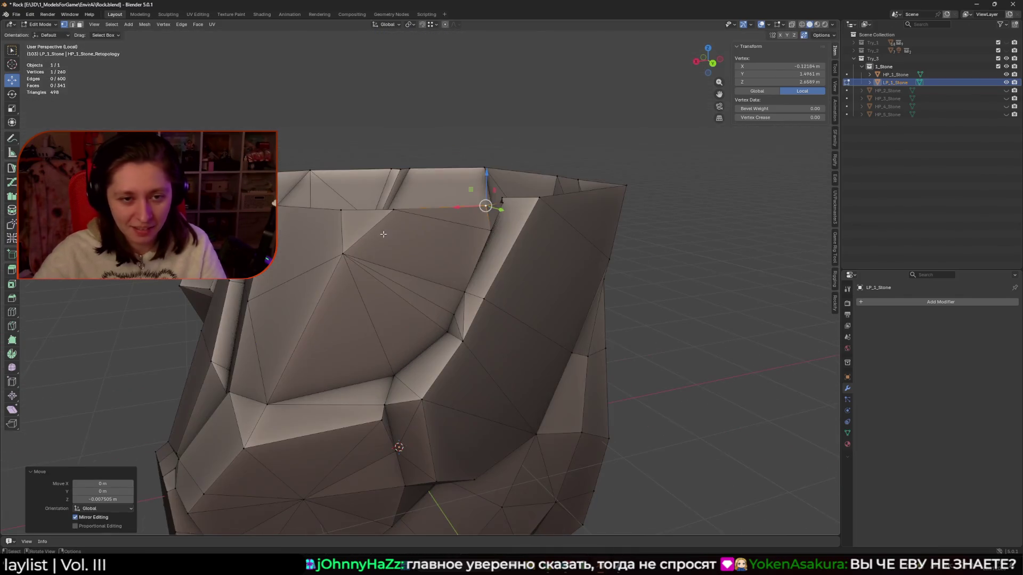
Move three further rim vertices up or down along Z to match the rim height.
left_click(393, 210)
key("g")
key("z")
left_click(464, 211)
left_click(341, 210)
key("g")
key("z")
left_click(342, 210)
middle_click_drag(342, 211, 403, 242)
left_click(413, 235)
key("g")
key("z")
left_click(338, 234)
Lower one more rim vertex along Z and drag several others to rim height.
left_click(308, 222)
key("g")
key("z")
left_click(309, 208)
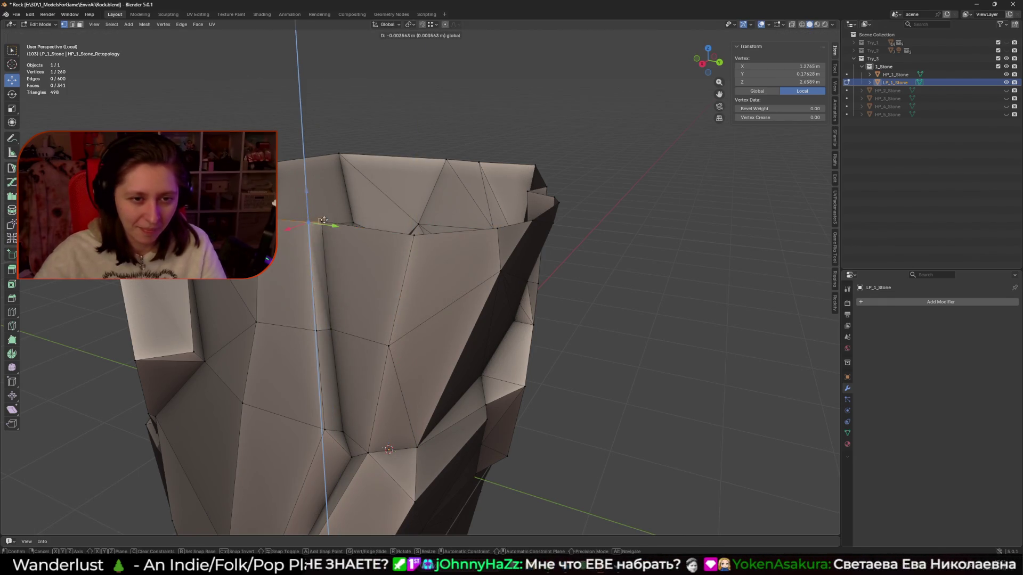
left_click(308, 202)
mouse_move(309, 205)
middle_mouse_down()
mouse_move(347, 225)
mouse_move(397, 213)
middle_mouse_up()
left_click(399, 213)
left_click_drag(399, 184, 399, 180)
middle_click_drag(399, 180, 368, 183)
left_click(368, 183)
left_click_drag(368, 154, 433, 196)
middle_click_drag(432, 196, 464, 209)
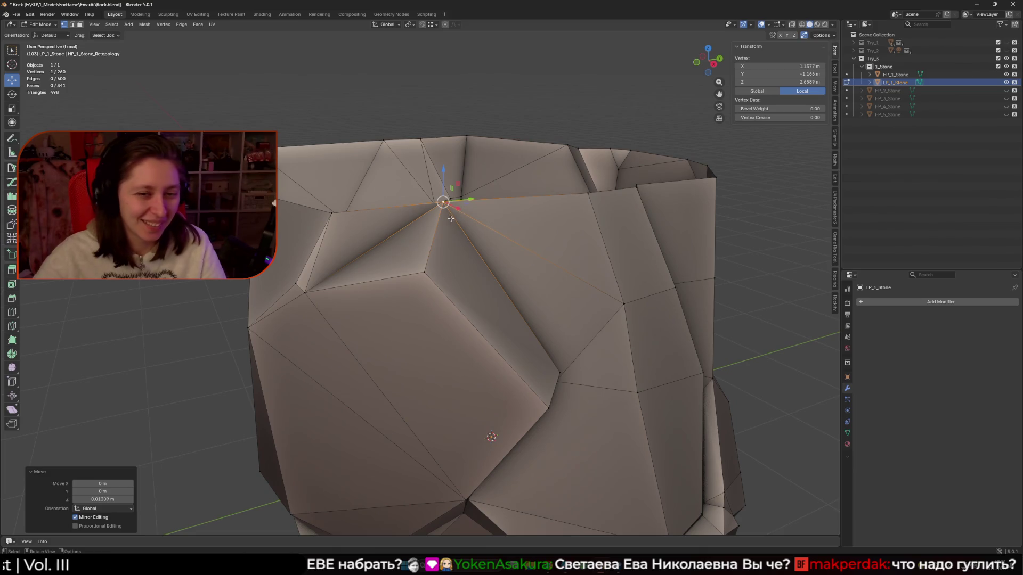
left_click(335, 215)
left_click_drag(332, 188, 332, 185)
middle_click_drag(332, 186, 506, 212)
Nudge the upper- and left-edge vertices vertically, then lower another rim vertex along Z.
left_click(385, 220)
left_click_drag(386, 199, 387, 194)
left_click(278, 194)
left_click_drag(274, 202, 275, 207)
middle_click_drag(321, 216, 336, 197)
left_click(332, 200)
key("g")
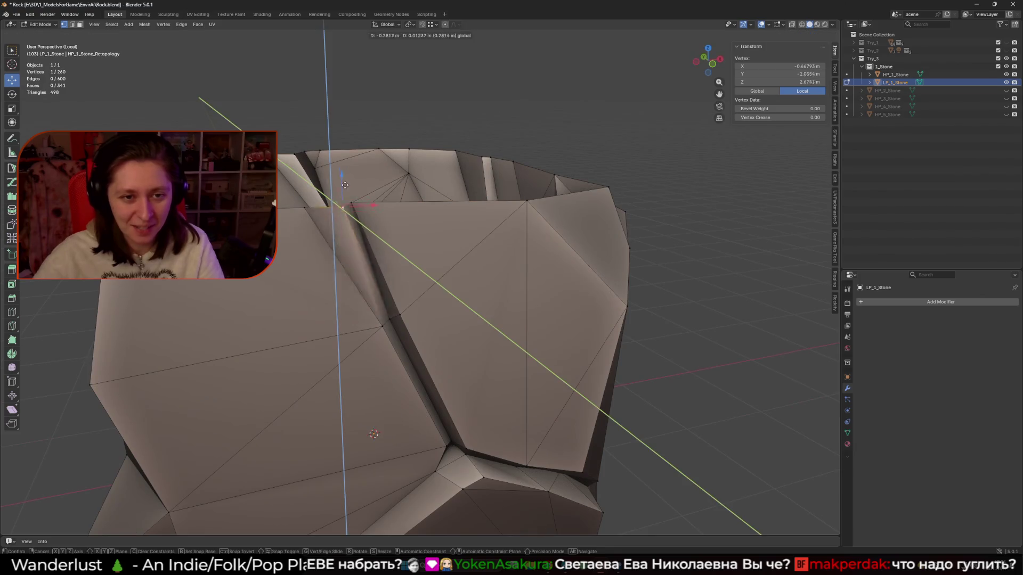
key("Escape")
key("g")
key("z")
key("Return")
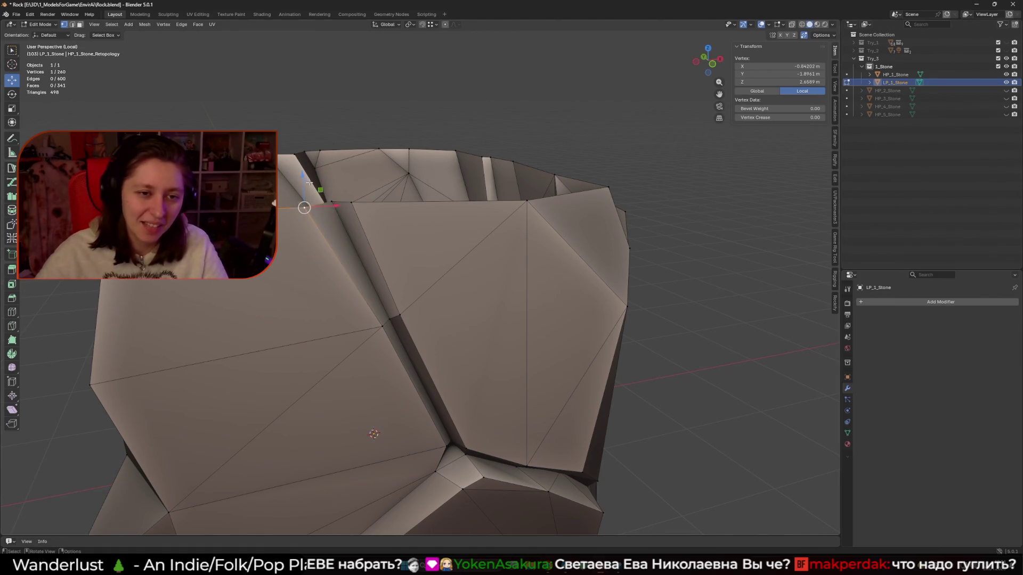
Reposition a few more top-edge vertices, then exit Local View with Numpad /.
left_click(300, 208)
middle_click_drag(300, 208, 337, 237)
left_click(327, 218)
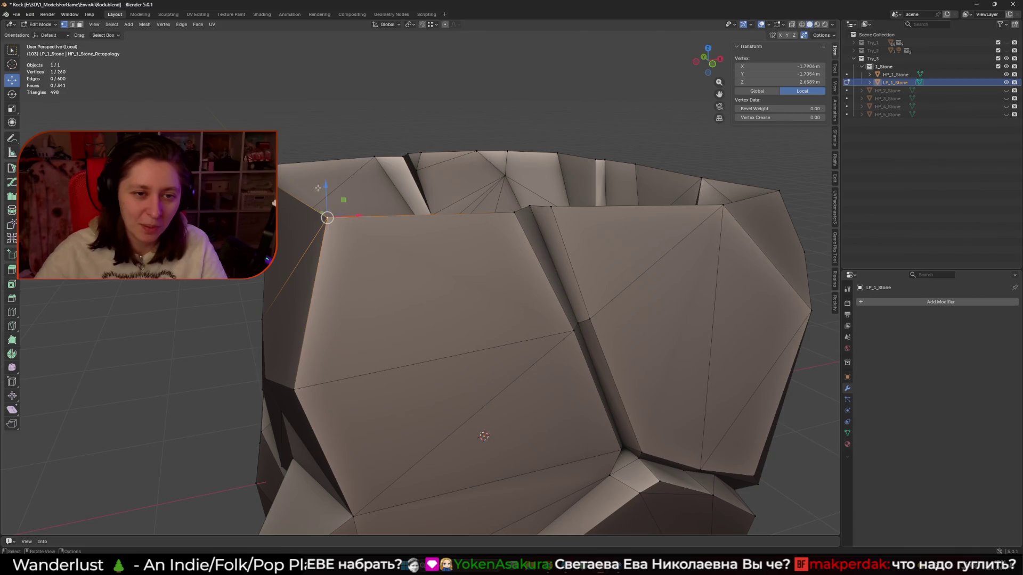
middle_click_drag(285, 197, 323, 207)
left_click(327, 208)
mouse_move(327, 209)
left_mouse_down()
mouse_move(303, 213)
mouse_move(283, 202)
left_mouse_up()
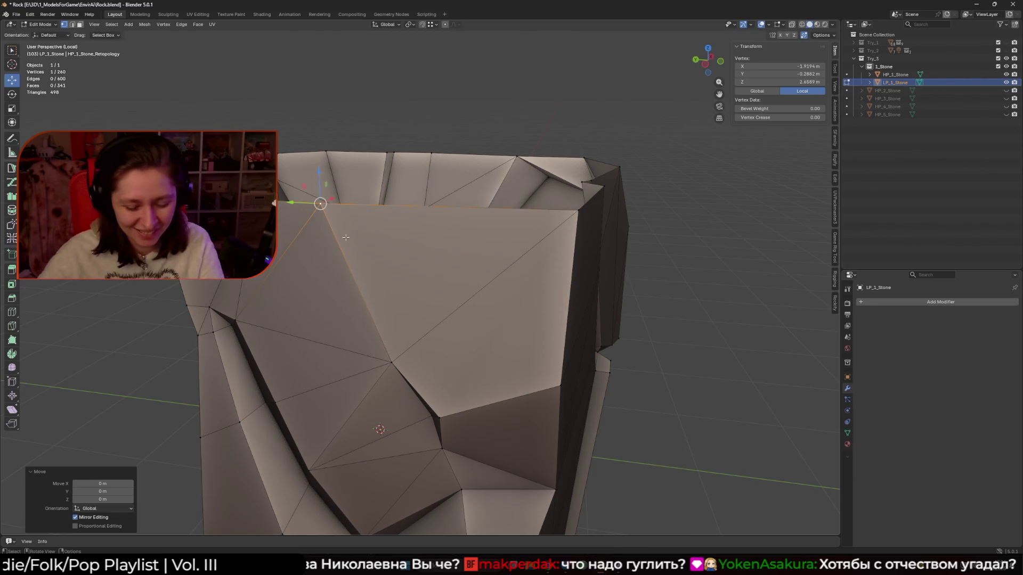
key("KP_Divide")
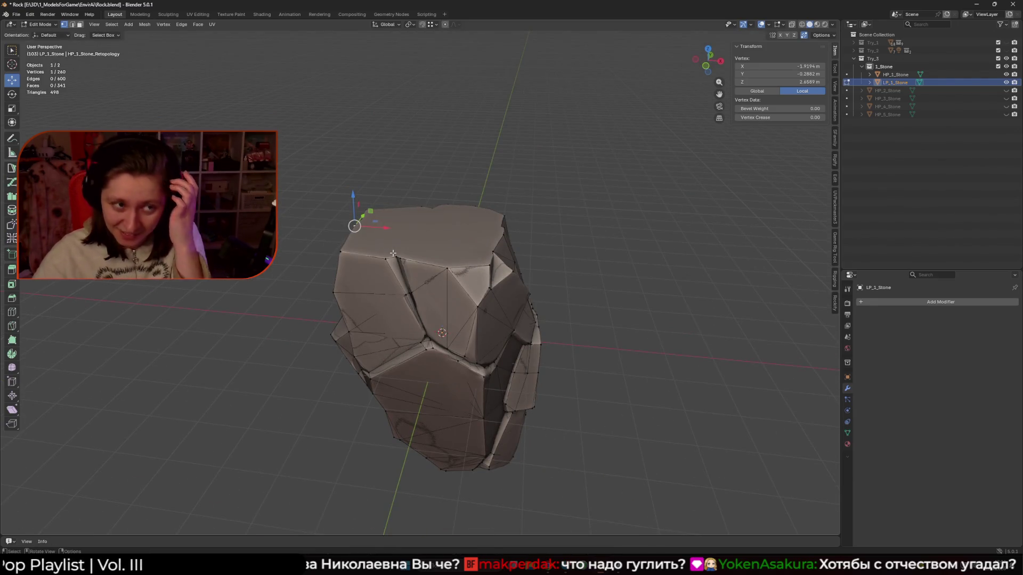
With Poly Build, add one new triangle face from a top-rim edge of the stone.
left_click(12, 167)
middle_click_drag(426, 299, 453, 292)
left_click(454, 292)
scroll(453, 291, "up", 1)
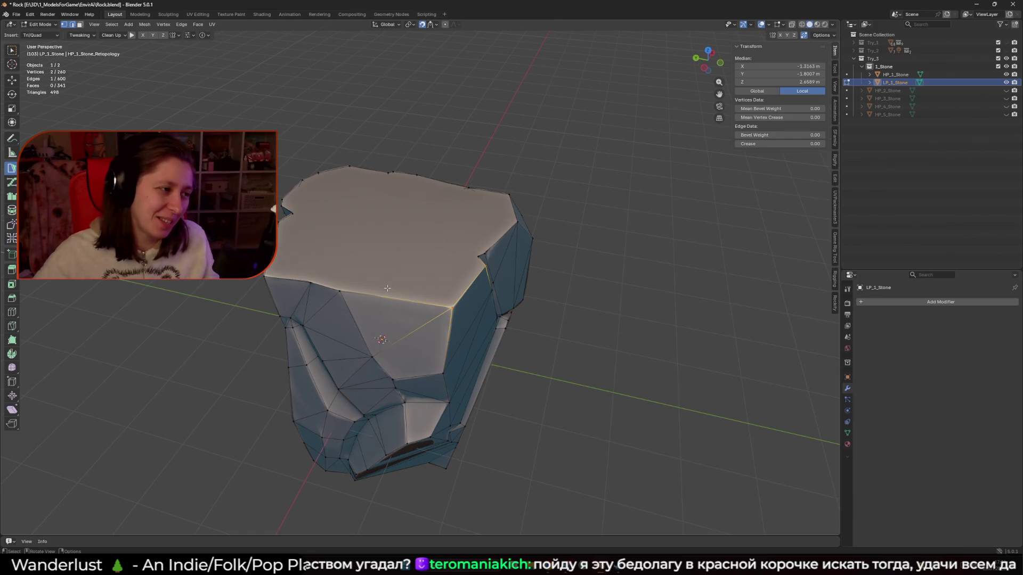
mouse_move(387, 288)
middle_mouse_down()
mouse_move(374, 342)
mouse_move(381, 325)
middle_mouse_up()
left_click(374, 342)
middle_click_drag(438, 344, 298, 295)
left_click(298, 294)
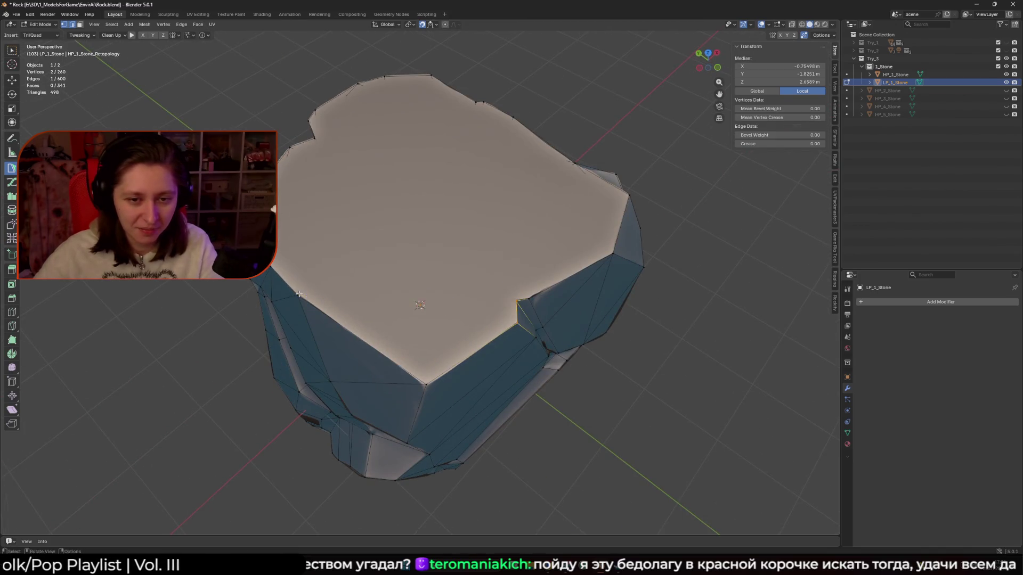
left_click(523, 302)
scroll(523, 301, "up", 5)
Pull the first few top-rim vertices up onto the high-poly rock's rim.
mouse_move(523, 302)
middle_mouse_down()
mouse_move(452, 284)
mouse_move(457, 277)
middle_mouse_up()
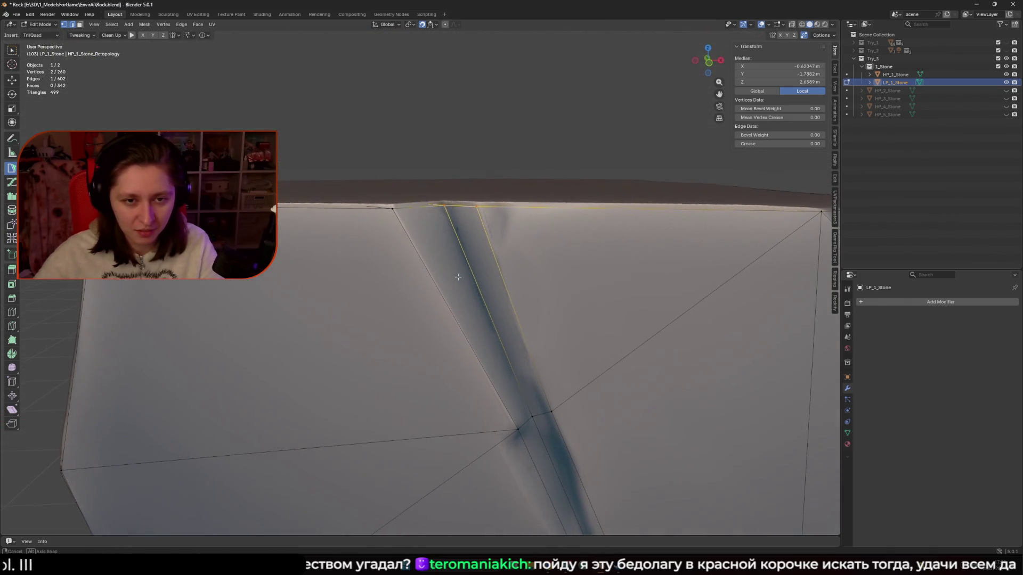
left_click_drag(444, 209, 392, 205)
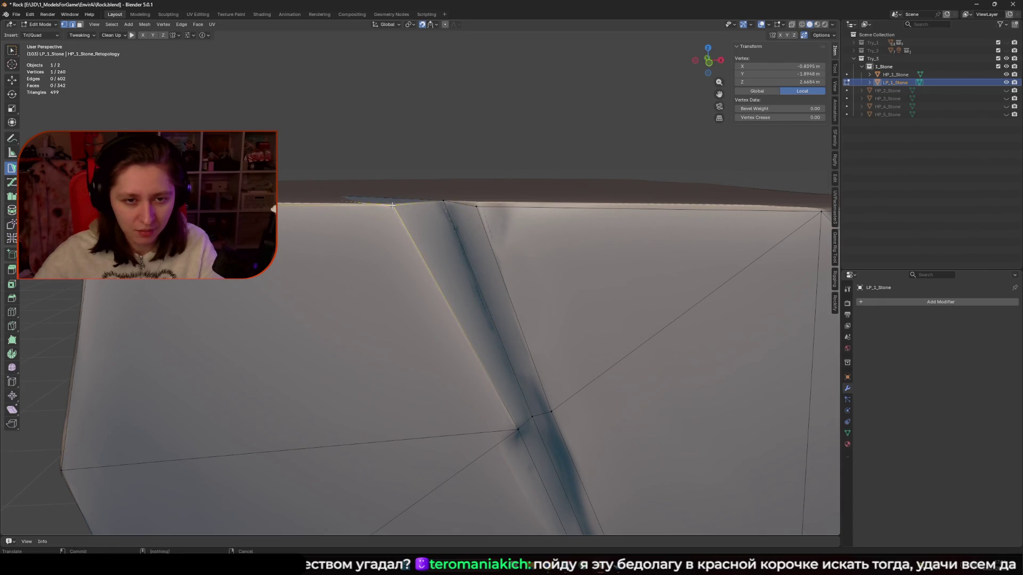
left_click_drag(477, 208, 478, 202)
middle_click_drag(478, 202, 320, 229)
left_click_drag(202, 298, 189, 280)
middle_click_drag(405, 277, 367, 242)
left_click_drag(367, 242, 368, 231)
mouse_move(369, 231)
middle_mouse_down()
mouse_move(441, 249)
mouse_move(533, 218)
mouse_move(427, 243)
middle_mouse_up()
Slide further top-edge vertices onto the rock's rim, checking from above and the side.
left_click_drag(425, 243, 425, 242)
left_click_drag(353, 242, 353, 239)
scroll(395, 270, "down", 3)
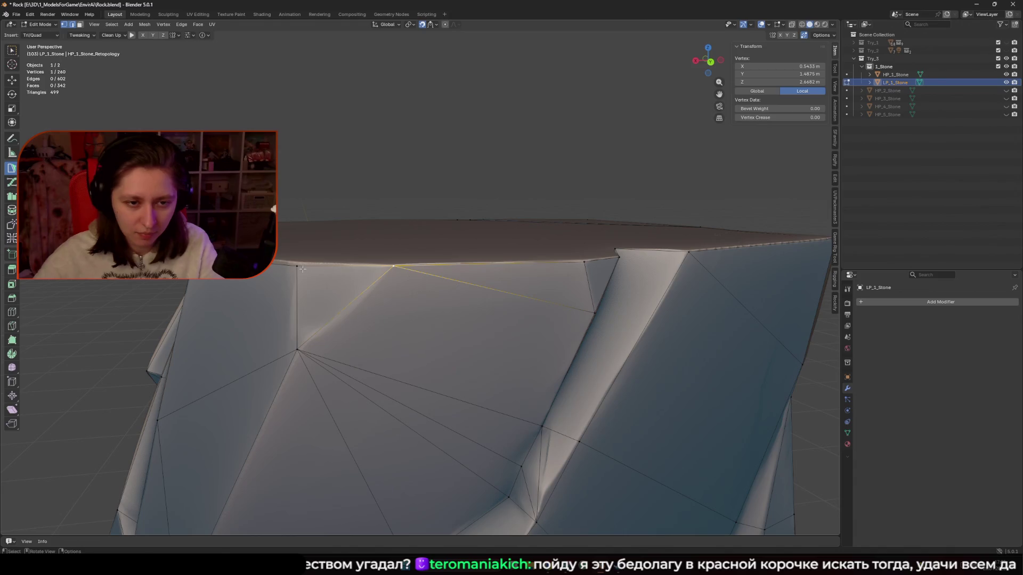
left_click_drag(297, 263, 298, 263)
middle_click_drag(297, 263, 295, 255)
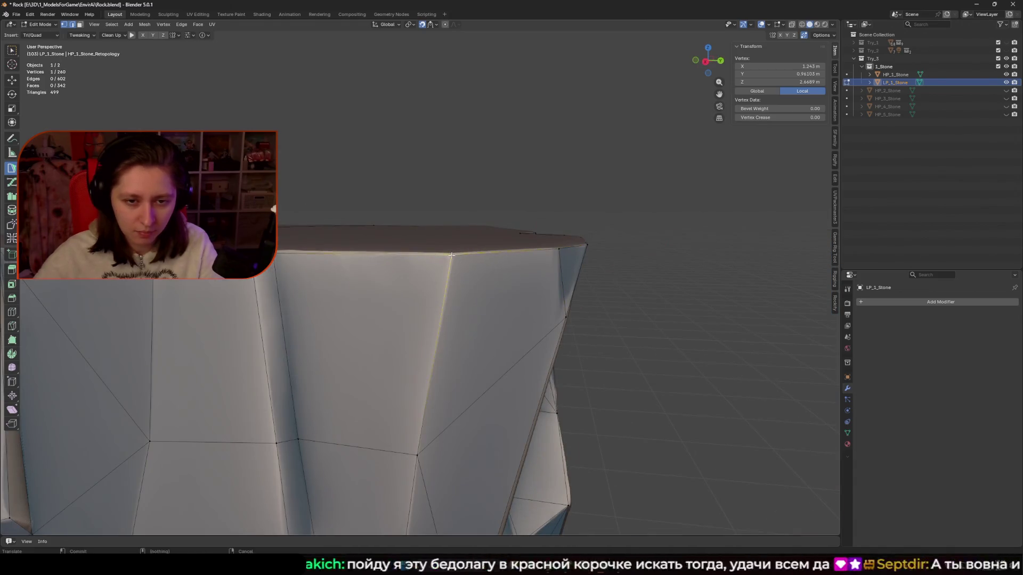
left_click_drag(258, 266, 259, 267)
middle_click_drag(258, 266, 461, 275, "shift")
left_click_drag(480, 255, 463, 254)
middle_click_drag(463, 253, 470, 264, "shift")
left_click_drag(470, 263, 447, 265)
middle_click_drag(474, 269, 501, 307)
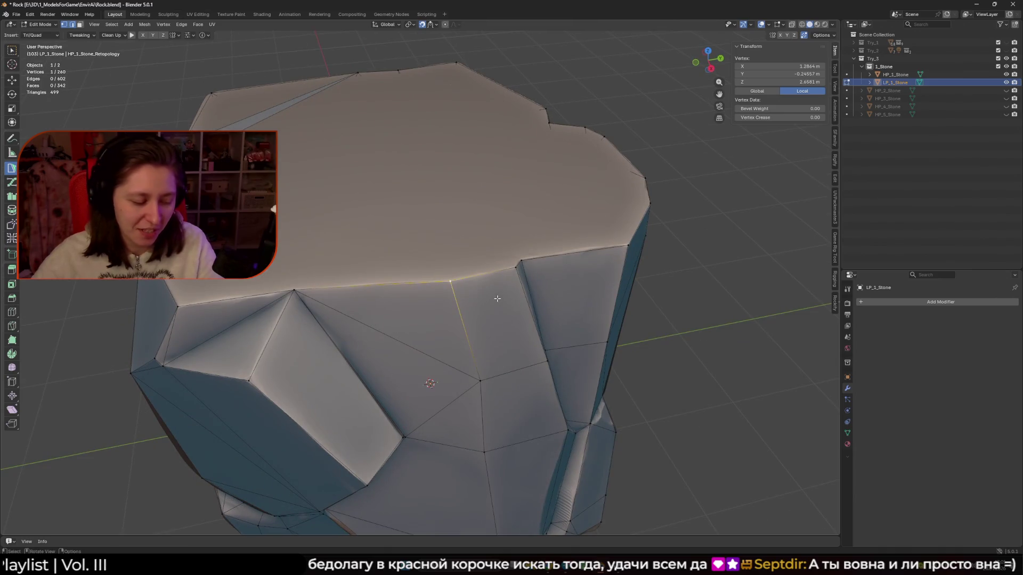
mouse_move(501, 309)
middle_mouse_down()
mouse_move(354, 258)
mouse_move(451, 270)
mouse_move(437, 290)
mouse_move(368, 311)
mouse_move(428, 288)
middle_mouse_up()
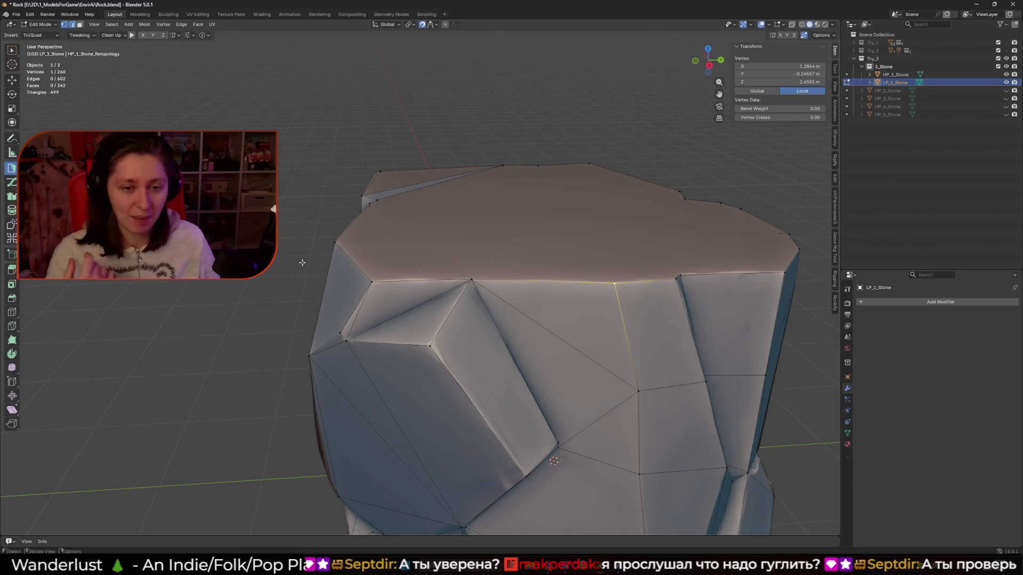
Split the top face along an edge between two selected vertices with J.
mouse_move(336, 248)
middle_mouse_down()
mouse_move(455, 254)
mouse_move(434, 309)
mouse_move(540, 283)
middle_mouse_up()
left_click(539, 292, "shift")
key("j")
mouse_move(340, 299)
middle_mouse_down()
mouse_move(359, 334)
mouse_move(497, 336)
middle_mouse_up()
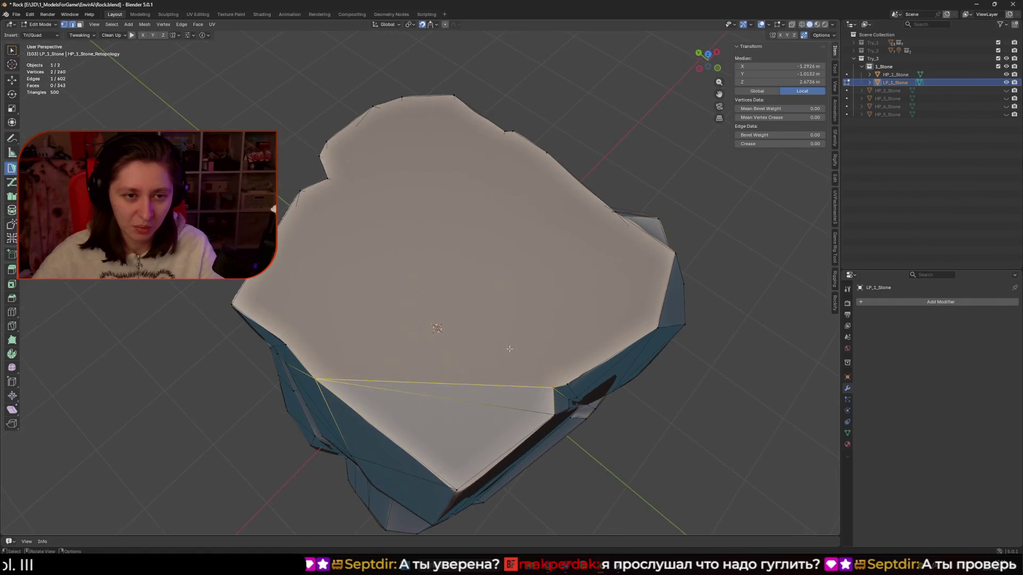
mouse_move(328, 181)
middle_mouse_down()
mouse_move(447, 217)
mouse_move(455, 304)
middle_mouse_up()
mouse_move(366, 293)
middle_mouse_down()
mouse_move(449, 288)
mouse_move(454, 299)
mouse_move(391, 278)
mouse_move(367, 208)
mouse_move(343, 363)
middle_mouse_up()
Build the first fan triangles across the top from the selected edge.
left_click(361, 196, "ctrl")
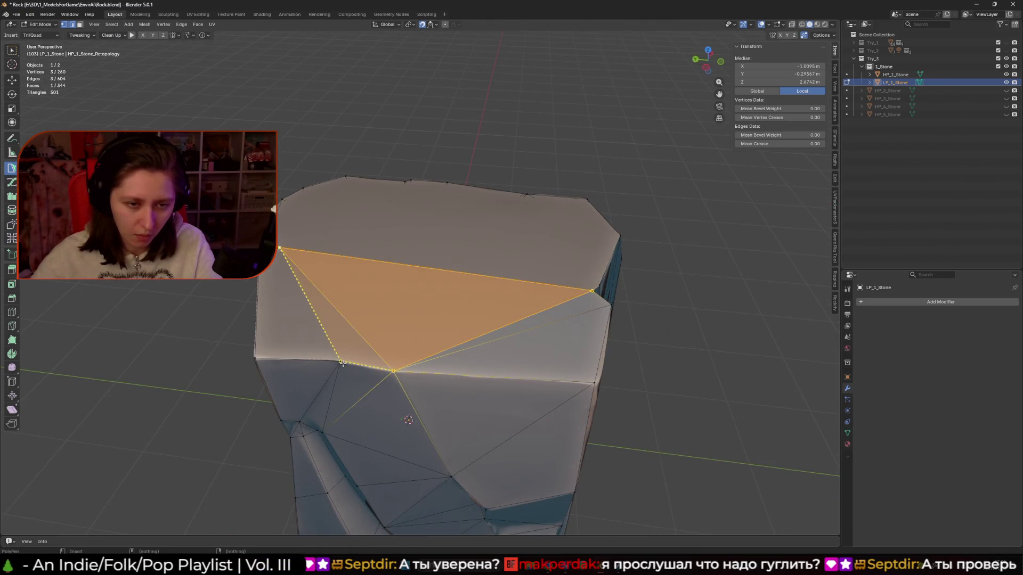
left_click(341, 362, "ctrl")
mouse_move(278, 330)
middle_mouse_down()
mouse_move(331, 320)
mouse_move(394, 341)
middle_mouse_up()
left_click_drag(397, 341, 405, 337)
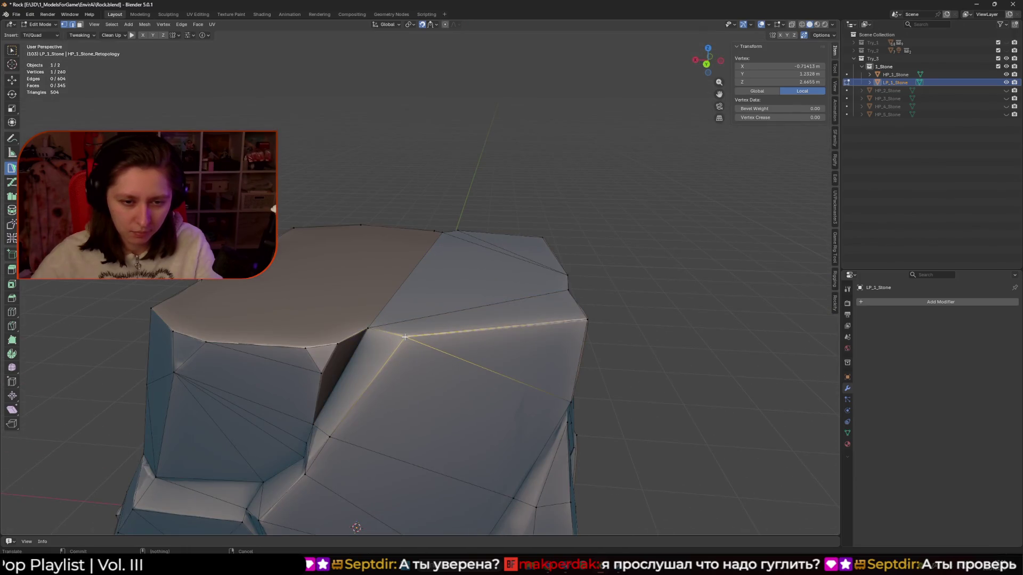
middle_click_drag(407, 335, 408, 375)
scroll(408, 373, "down", 3)
left_click(464, 214, "shift")
mouse_move(463, 214)
middle_mouse_down()
mouse_move(378, 295)
mouse_move(415, 257)
mouse_move(450, 288)
middle_mouse_up()
scroll(416, 258, "up", 3)
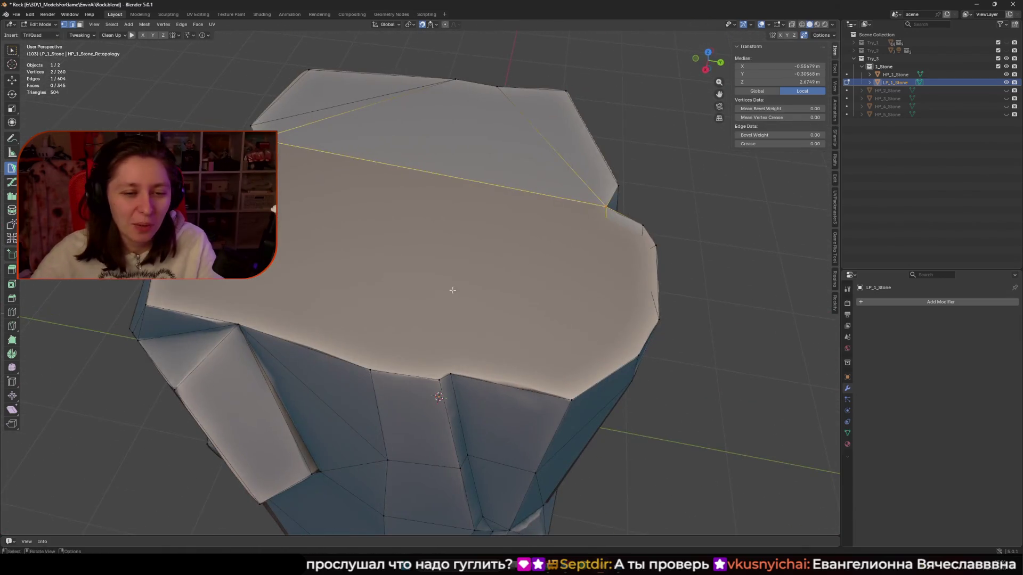
middle_click_drag(374, 366, 490, 341)
left_click(490, 341)
Add more adjoining triangle faces from edges across the top surface.
mouse_move(622, 341)
middle_mouse_down()
mouse_move(646, 307)
mouse_move(631, 320)
mouse_move(490, 319)
middle_mouse_up()
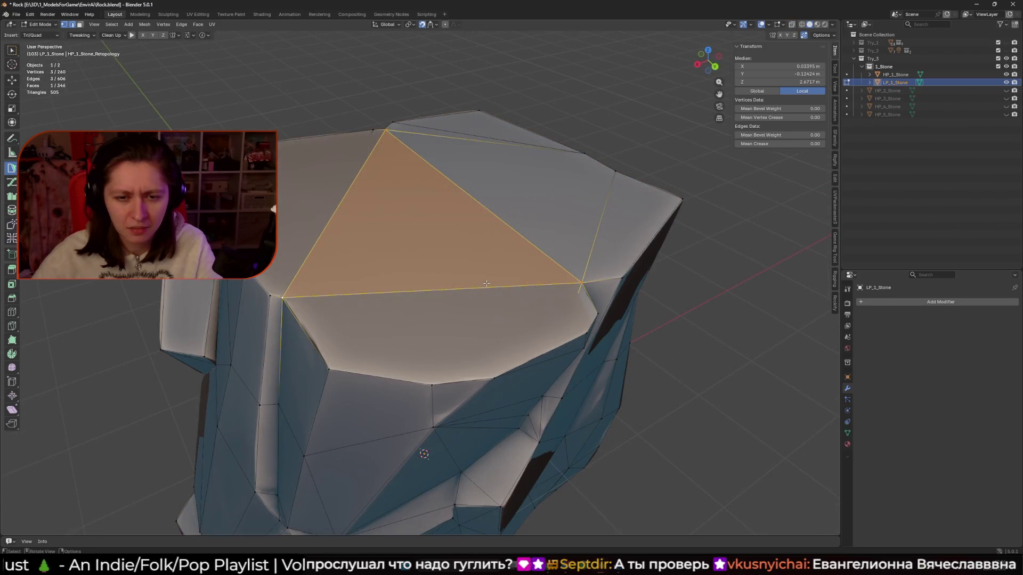
left_click(488, 287)
left_click(432, 383)
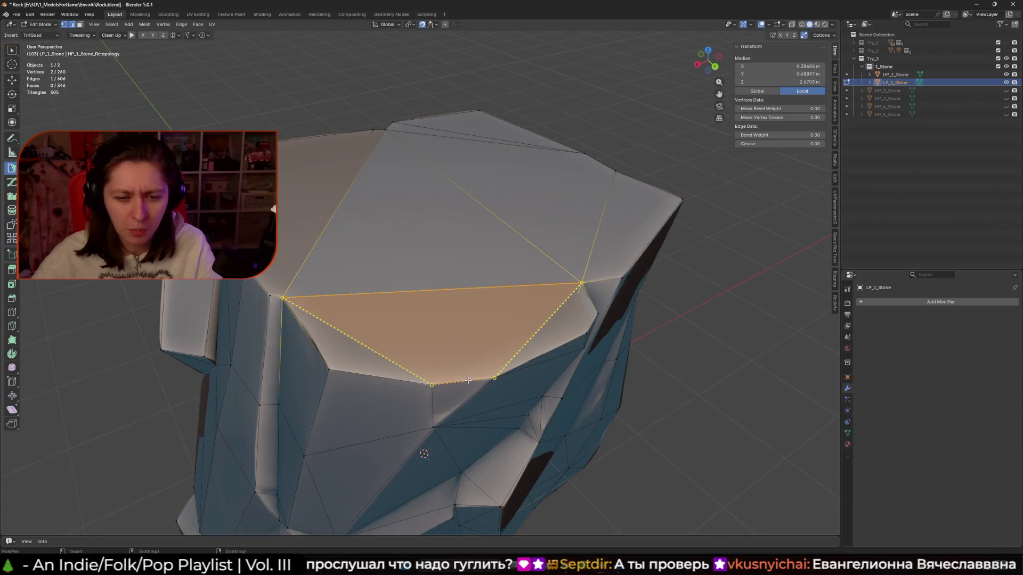
left_click(329, 368)
left_click(329, 368)
mouse_move(329, 369)
middle_mouse_down()
mouse_move(341, 330)
mouse_move(329, 301)
mouse_move(405, 331)
middle_mouse_up()
left_click(383, 307)
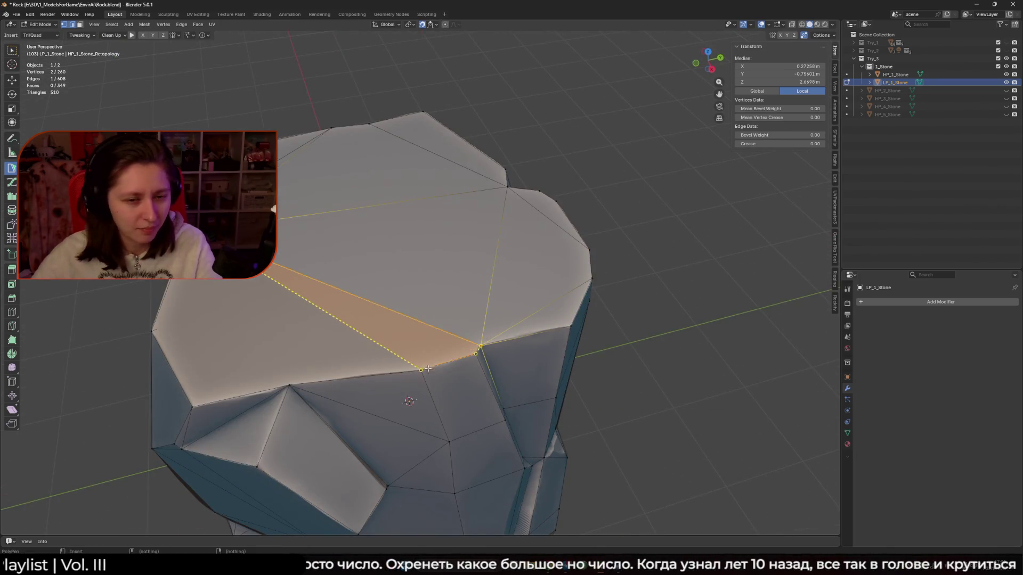
left_click(461, 349)
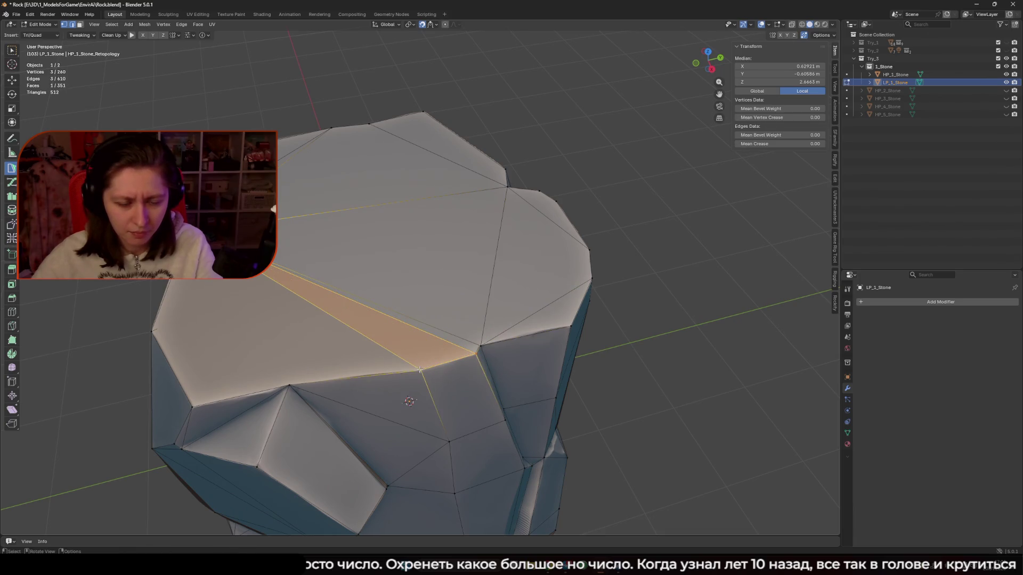
middle_click_drag(420, 369, 428, 351, "shift")
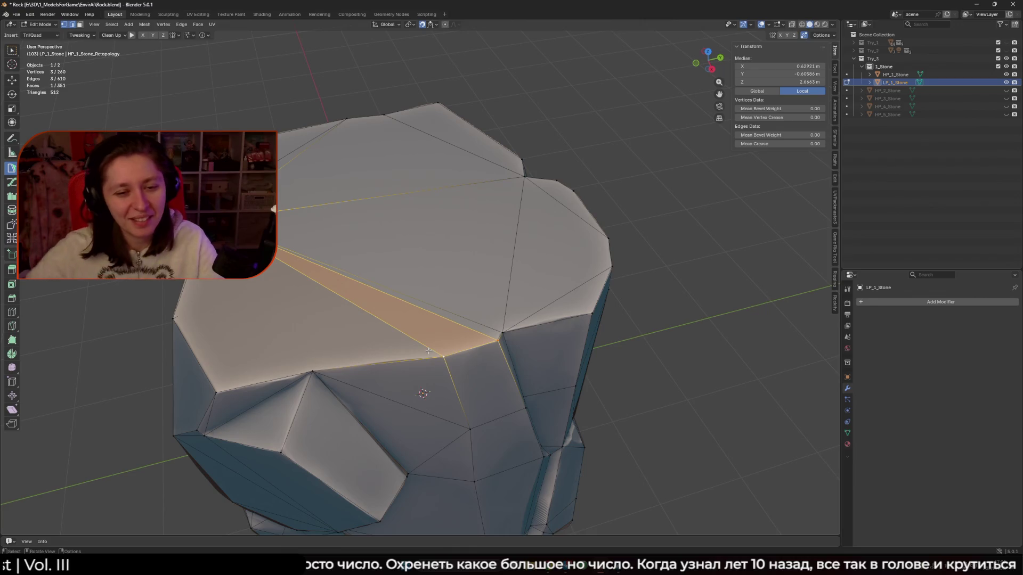
Add the last top faces, dissolving an unwanted edge to close the gap.
left_click(429, 351)
mouse_move(428, 351)
middle_mouse_down()
mouse_move(415, 270)
mouse_move(382, 316)
mouse_move(518, 307)
mouse_move(409, 304)
middle_mouse_up()
left_click(382, 317)
left_click(517, 307, "ctrl")
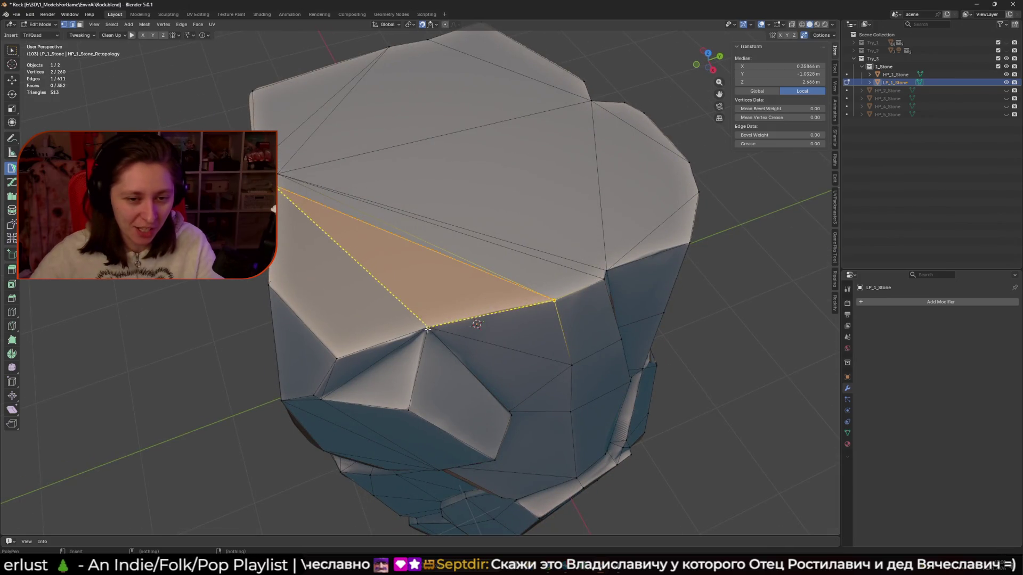
left_click(427, 330)
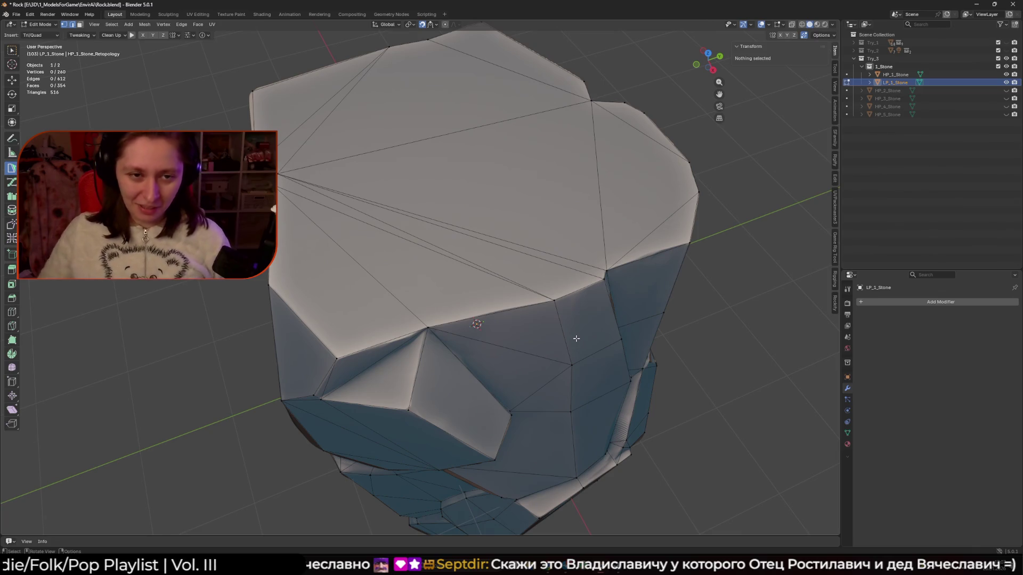
Inspect the finished top, return to Object Mode and hide the 1_Stone collection.
mouse_move(578, 335)
middle_mouse_down()
mouse_move(538, 326)
mouse_move(507, 334)
middle_mouse_up()
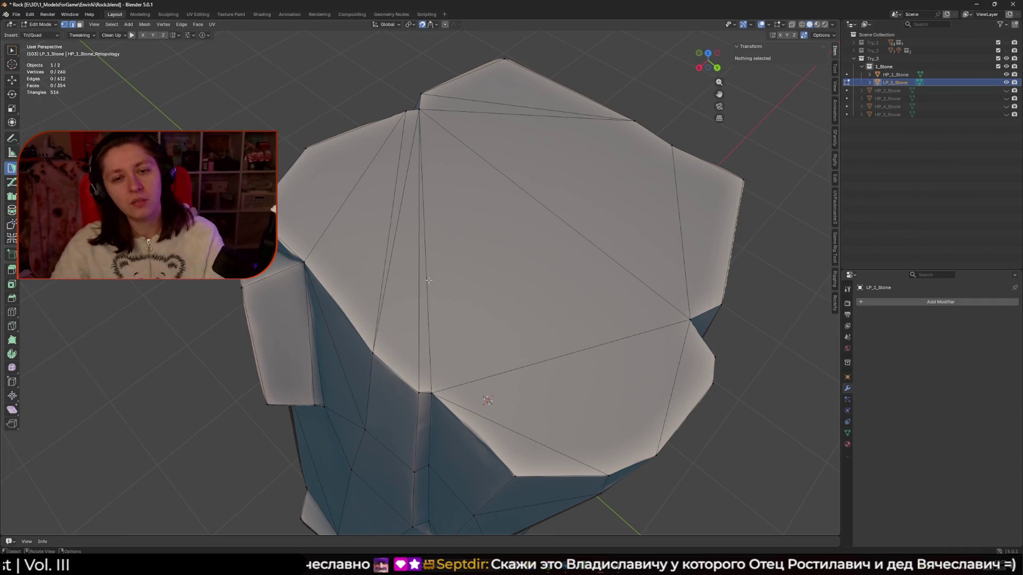
scroll(429, 280, "down", 5)
mouse_move(429, 279)
middle_mouse_down()
mouse_move(392, 230)
mouse_move(423, 265)
mouse_move(519, 179)
middle_mouse_up()
scroll(458, 234, "up", 3)
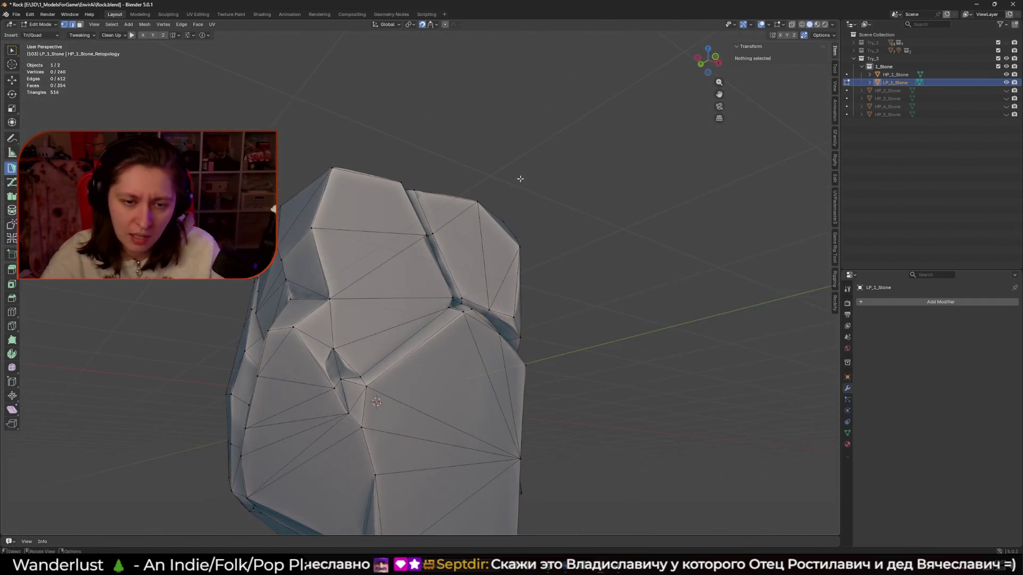
key("Tab")
scroll(526, 181, "down", 5)
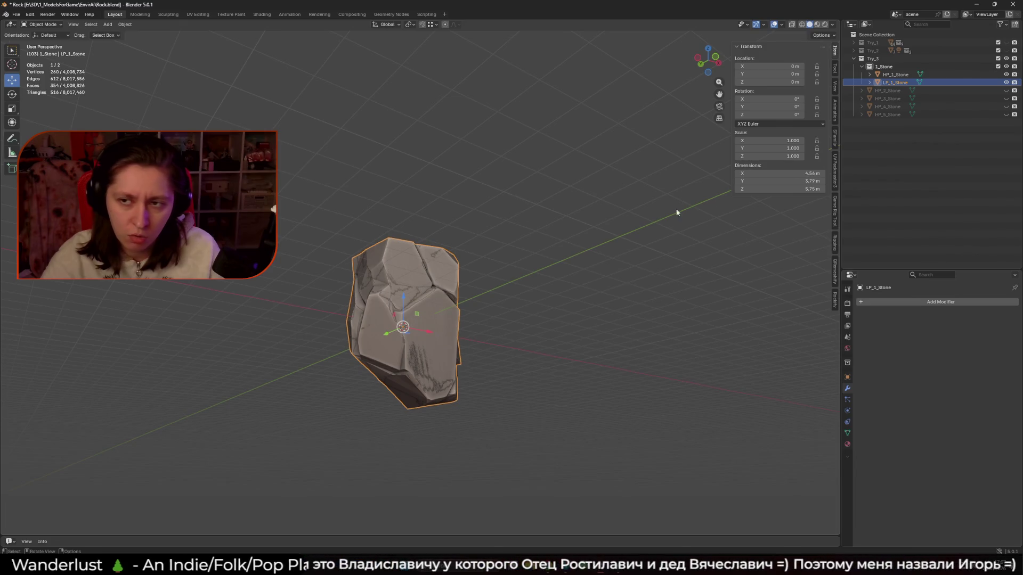
left_click(1007, 66)
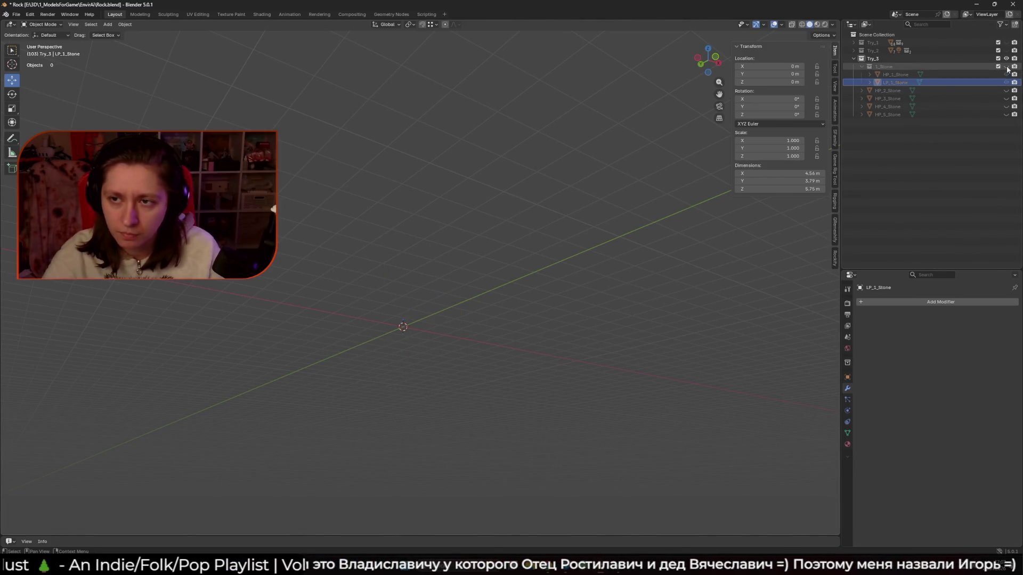
Create a new collection named 2_Stone and move HP_2_Stone into it.
left_click(887, 91)
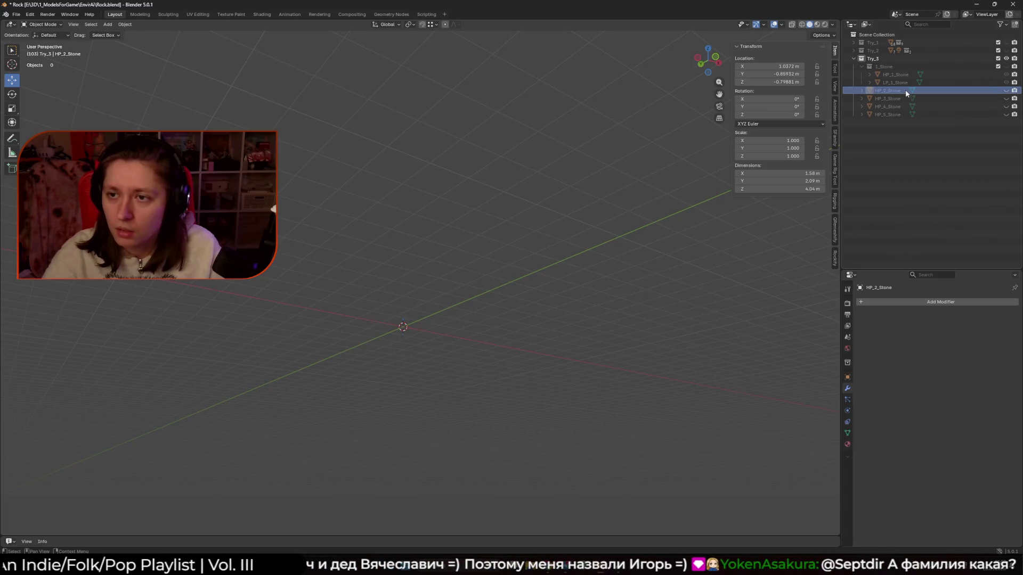
left_click(1015, 24)
double_click(891, 122)
type("HP_2_Stone")
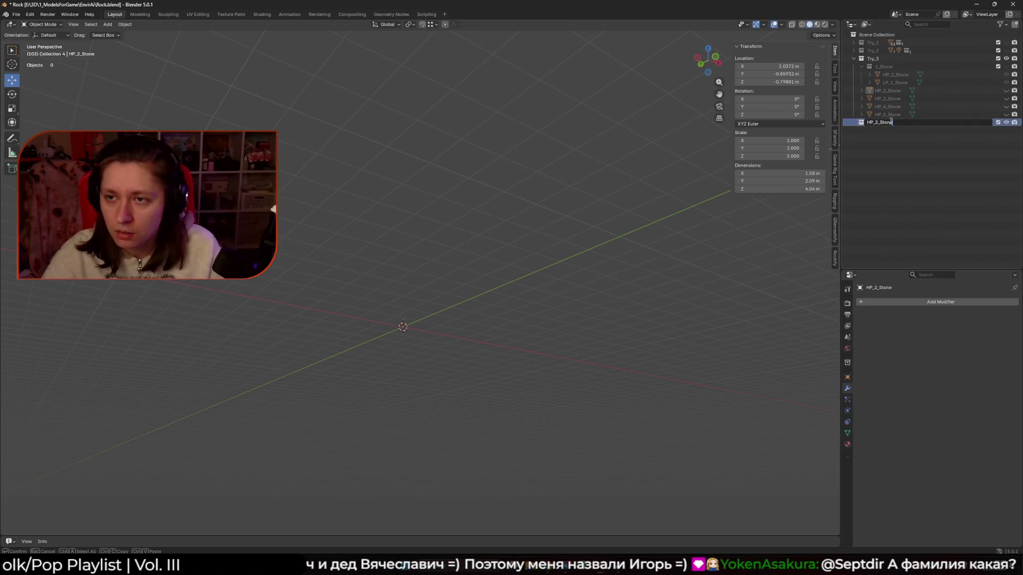
key("Return")
left_click_drag(886, 99, 886, 92)
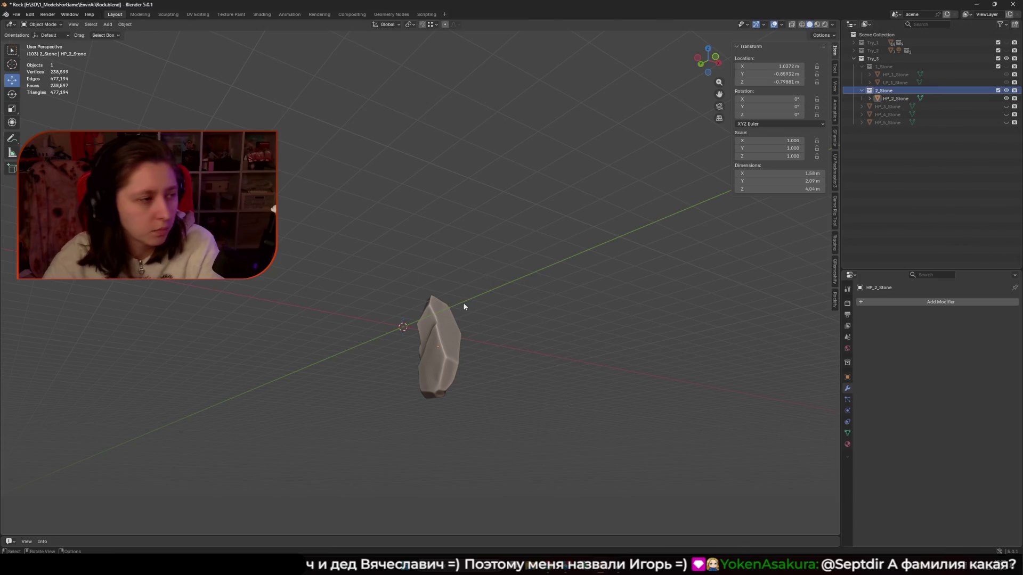
Select the HP_2_Stone rock and enter Edit Mode on its mesh.
mouse_move(480, 293)
middle_mouse_down()
mouse_move(420, 344)
mouse_move(467, 333)
middle_mouse_up()
left_click(452, 359)
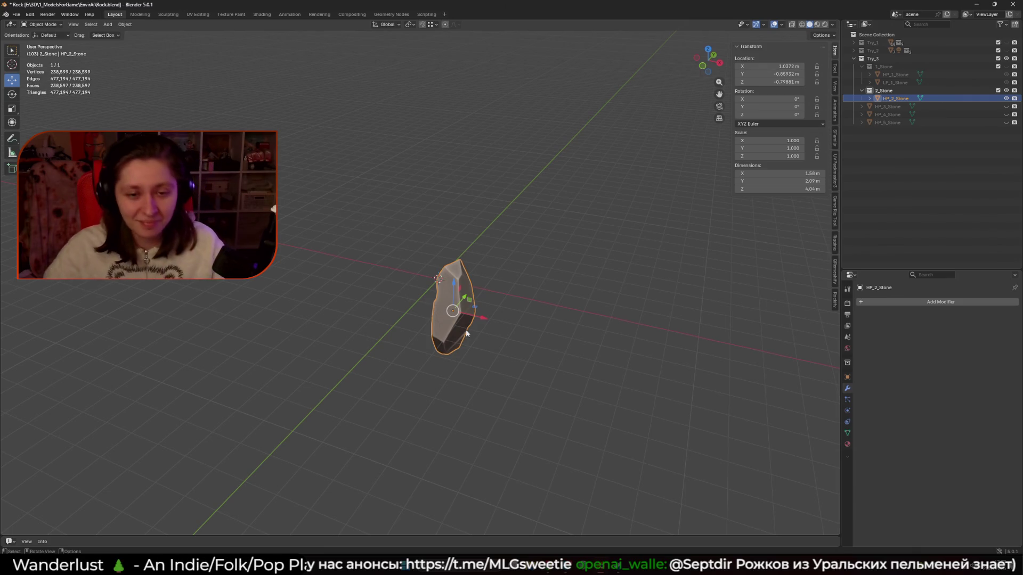
middle_click_drag(465, 327, 475, 325)
key("Tab")
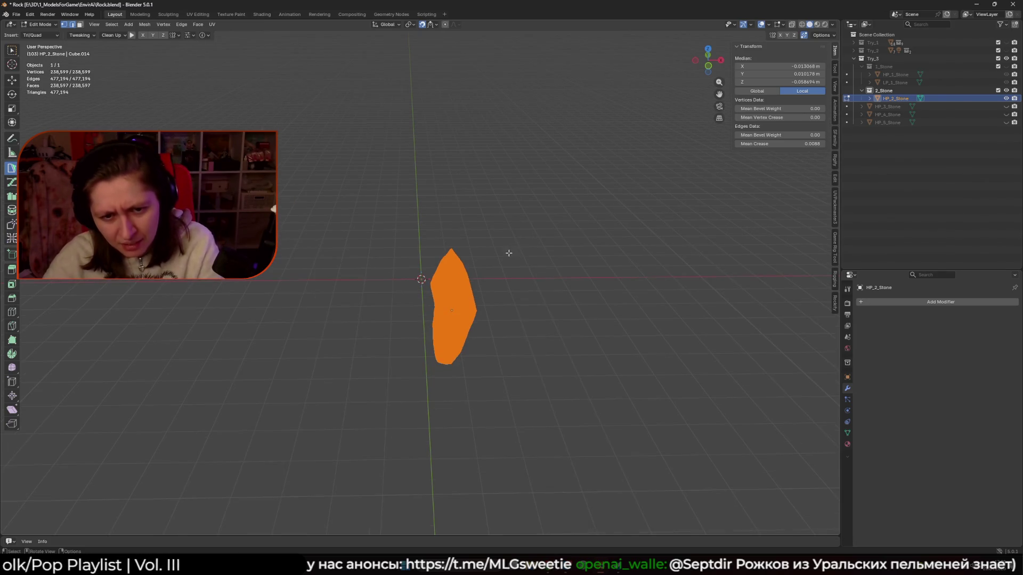
Return to Object Mode, save, and snap the stone to the 3D cursor.
key("Tab")
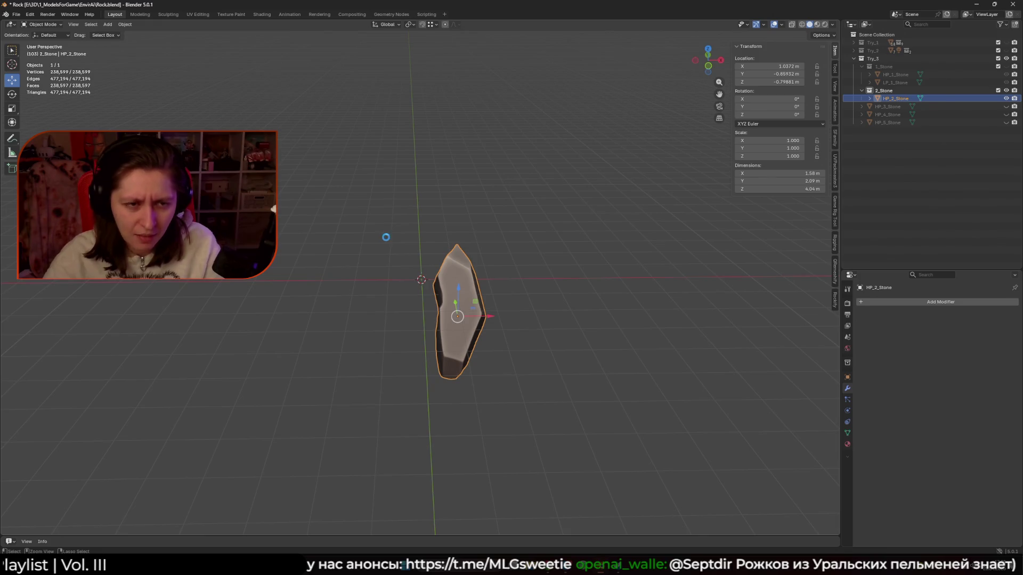
key("ctrl+s")
left_click(126, 24)
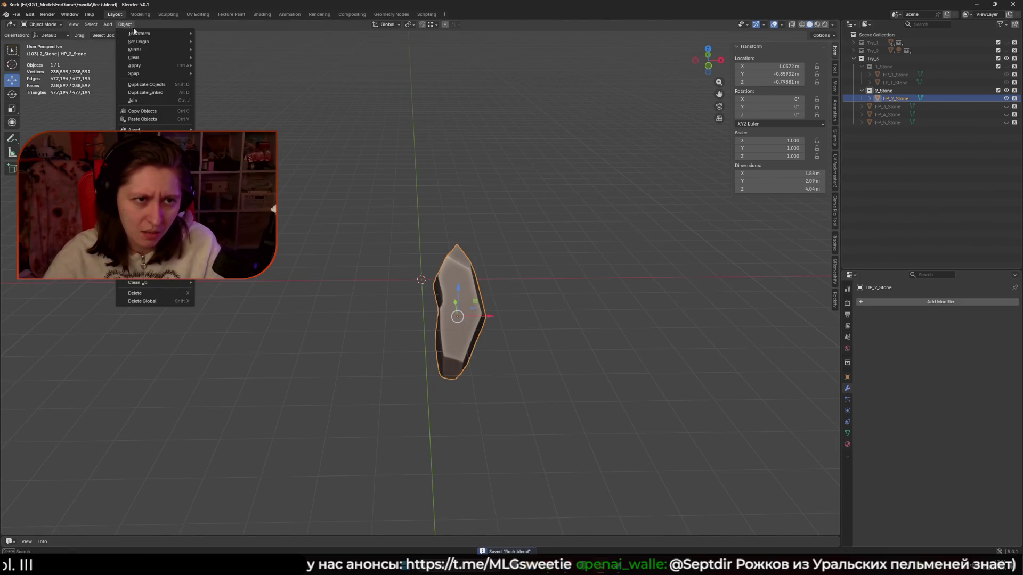
mouse_move(150, 40)
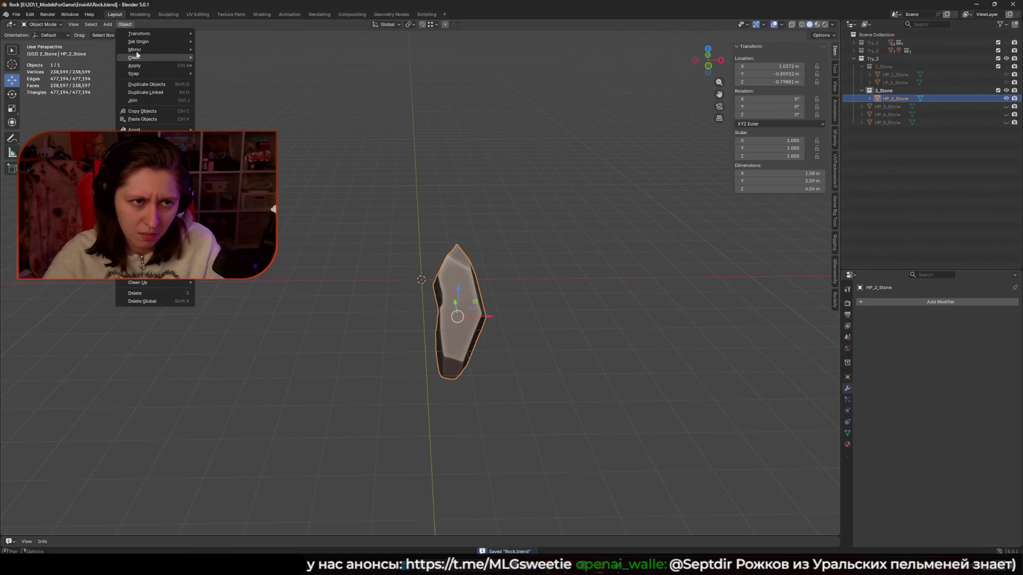
mouse_move(150, 72)
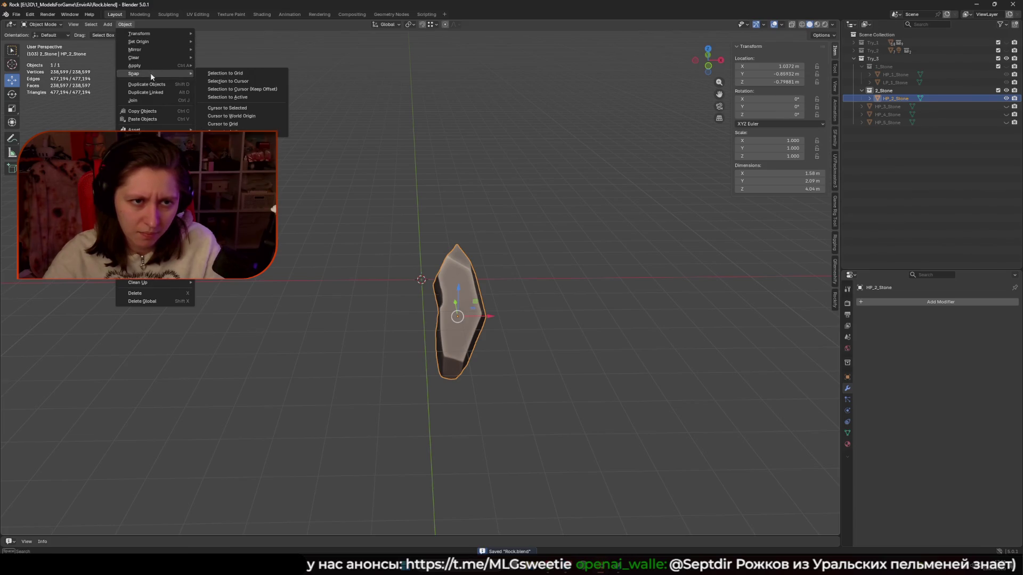
left_click(242, 83)
Set HP_2_Stone's origin to the 3D cursor via Quick Favourites.
mouse_move(501, 184)
middle_mouse_down()
mouse_move(423, 164)
mouse_move(373, 185)
mouse_move(401, 212)
middle_mouse_up()
left_click(402, 213)
key("Tab")
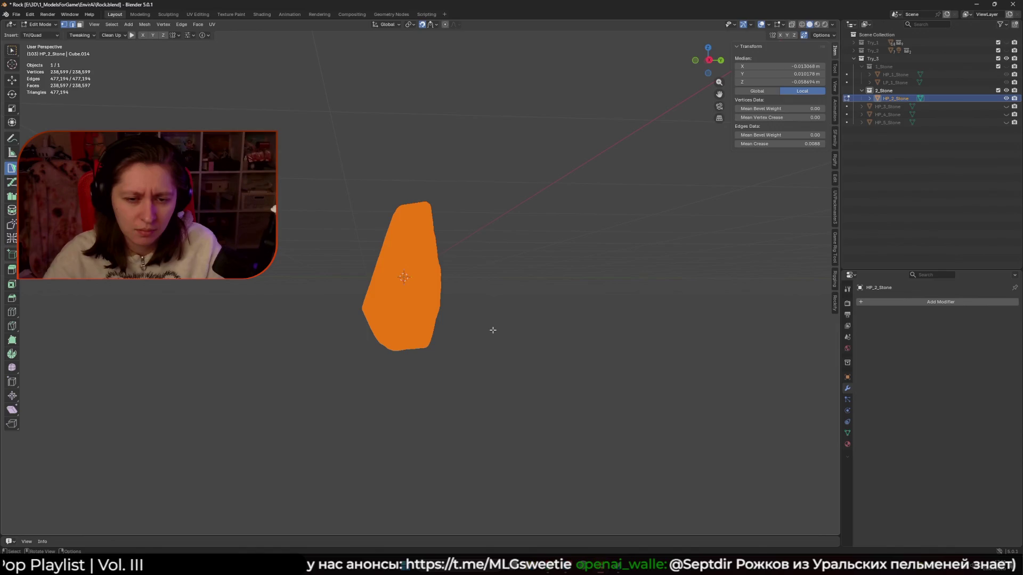
scroll(479, 320, "up", 2)
key("Tab")
key("q")
left_click(418, 313)
Snap the selected stone to the 3D cursor at the world origin and save.
mouse_move(411, 303)
middle_mouse_down()
mouse_move(522, 306)
mouse_move(403, 269)
middle_mouse_up()
left_click(124, 23)
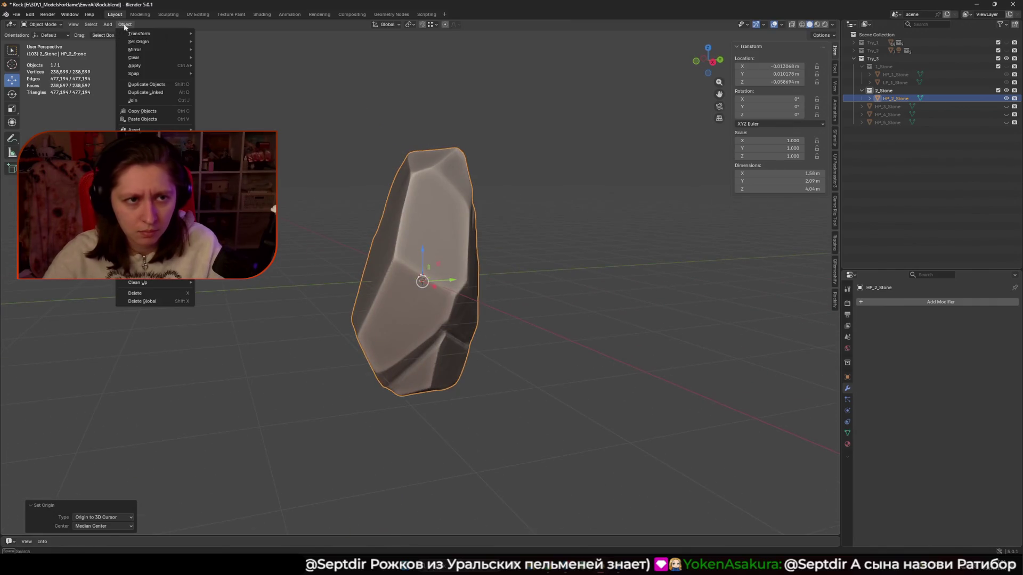
mouse_move(153, 74)
left_click(239, 82)
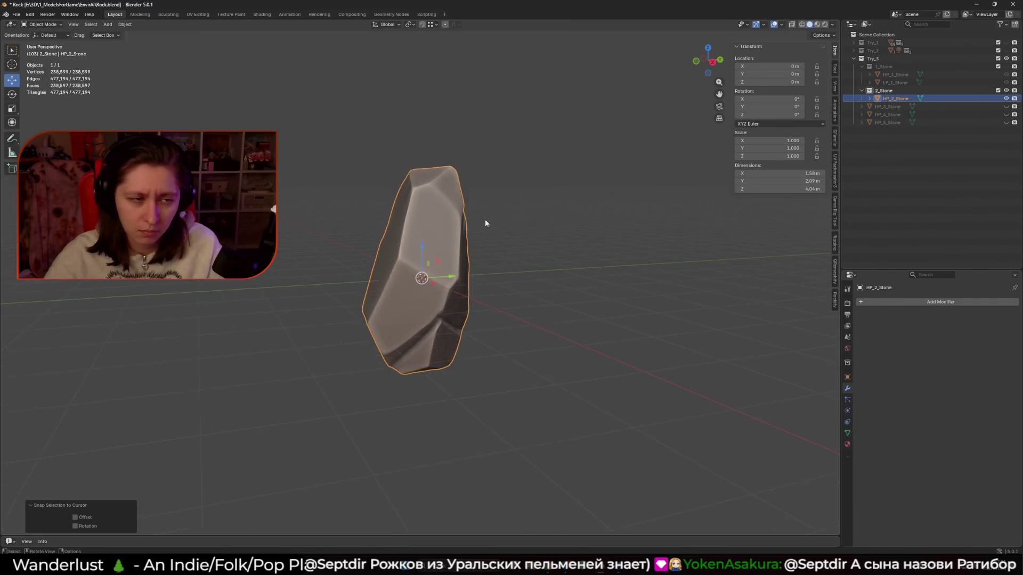
key("ctrl+s")
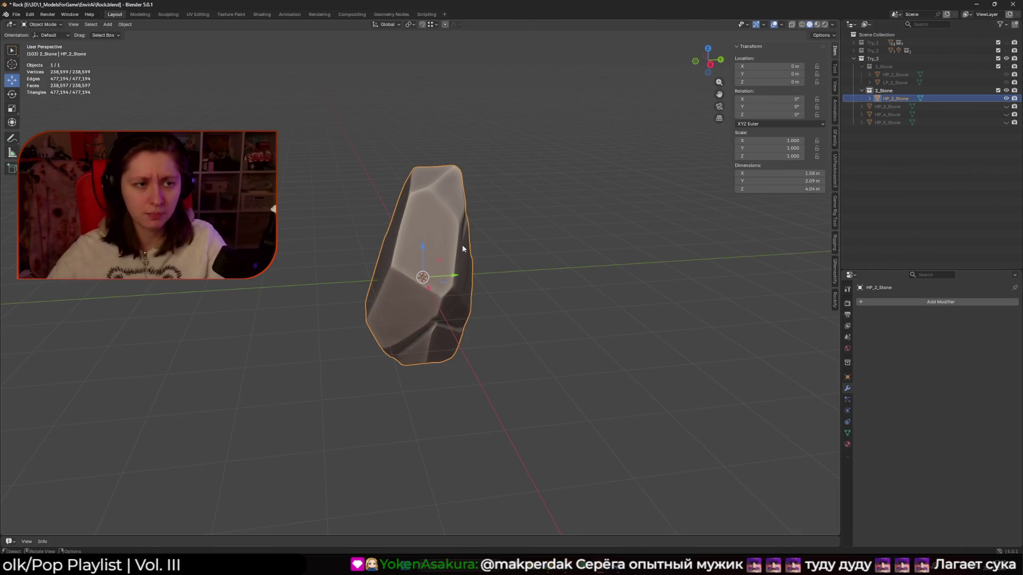
Open the Shift+A Add menu over the centred rock.
key("shift+a")
mouse_move(398, 255)
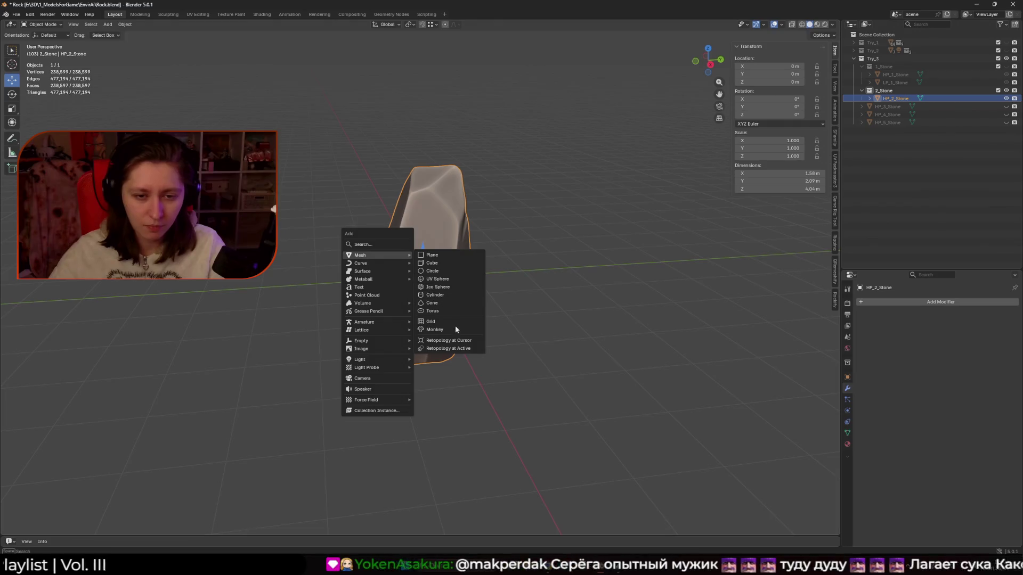
Add a Retopology mesh at the active rock and rename it LP_2_Stone.
left_click(468, 349)
double_click(894, 99)
double_click(899, 107)
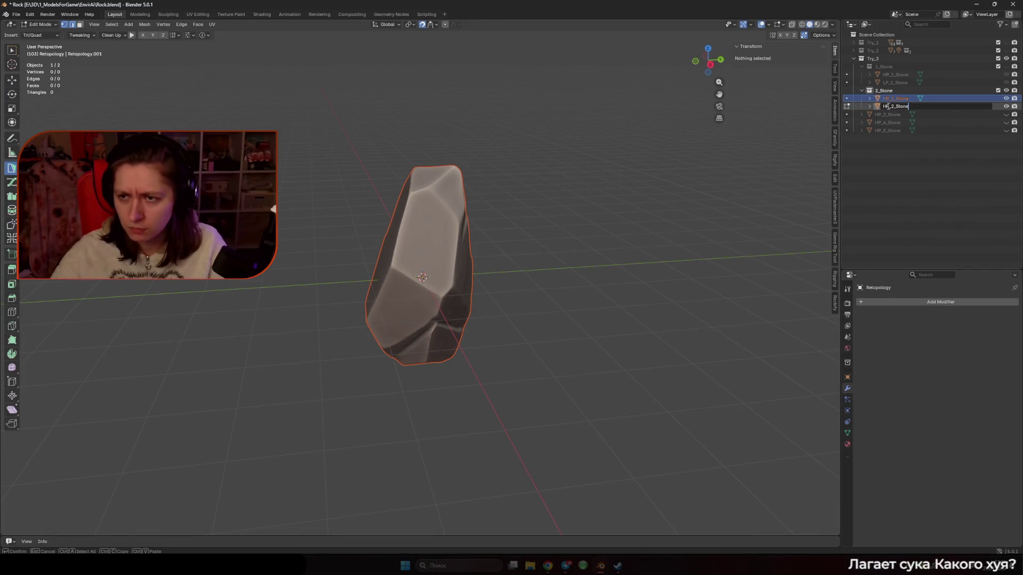
key("Delete")
type("L")
key("Return")
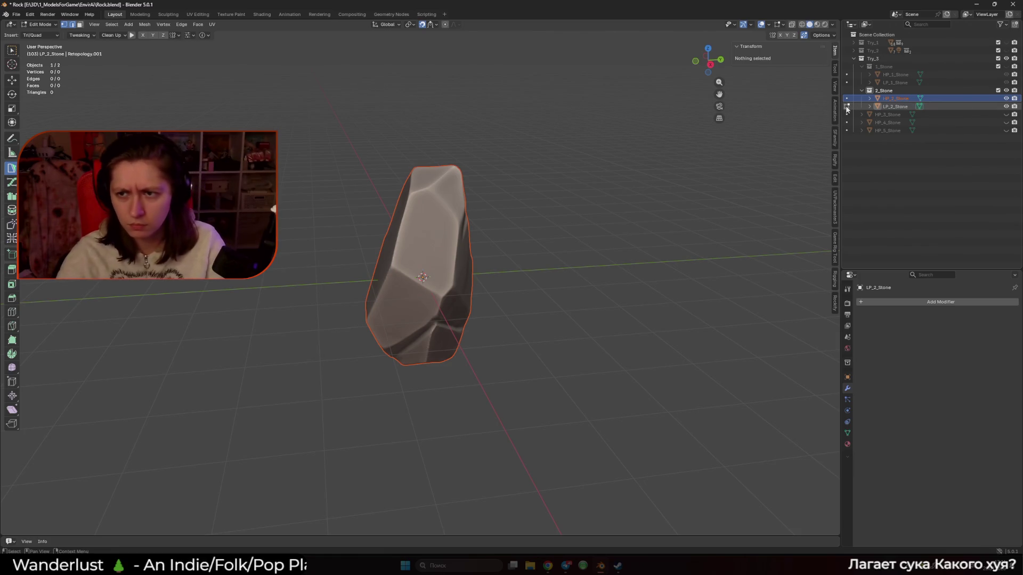
Return to Object Mode and make LP_2_Stone the active object.
scroll(437, 236, "up", 2)
middle_click_drag(396, 235, 411, 247)
key("Tab")
left_click(410, 247)
left_click(895, 106)
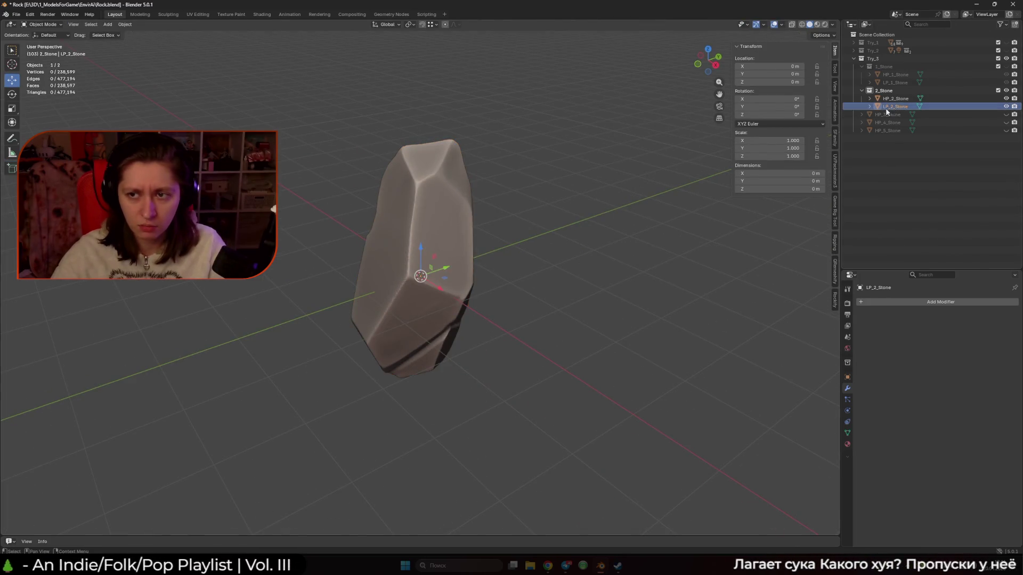
Enter Edit Mode on LP_2_Stone and build the first triangle on the rock's front.
key("Tab")
mouse_move(477, 255)
middle_mouse_down()
mouse_move(459, 208)
mouse_move(438, 235)
middle_mouse_up()
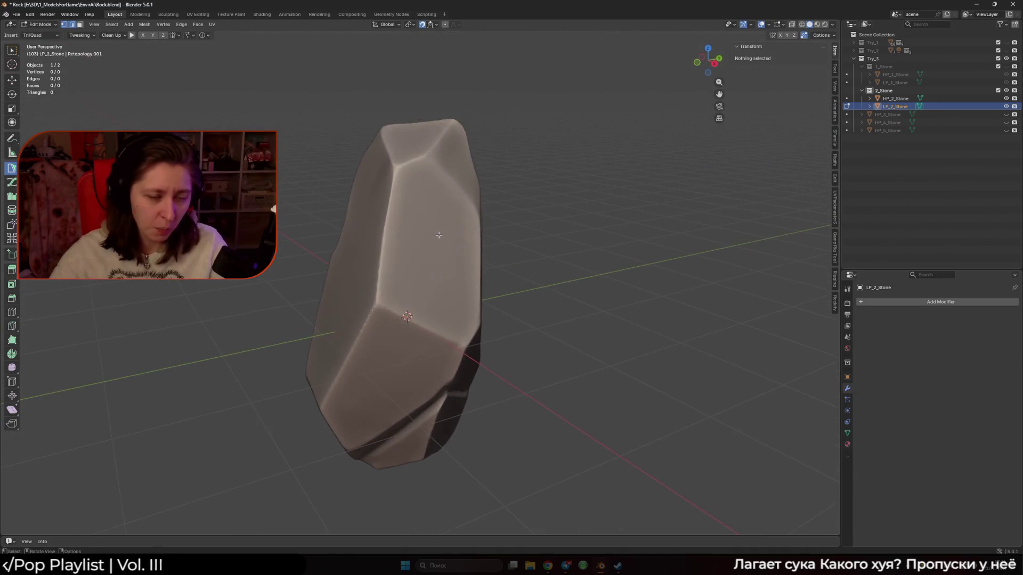
left_click(376, 303, "ctrl")
left_click(394, 166, "ctrl")
mouse_move(394, 166)
middle_mouse_down()
mouse_move(426, 203)
mouse_move(463, 221)
mouse_move(425, 192)
middle_mouse_up()
left_click(465, 222, "ctrl")
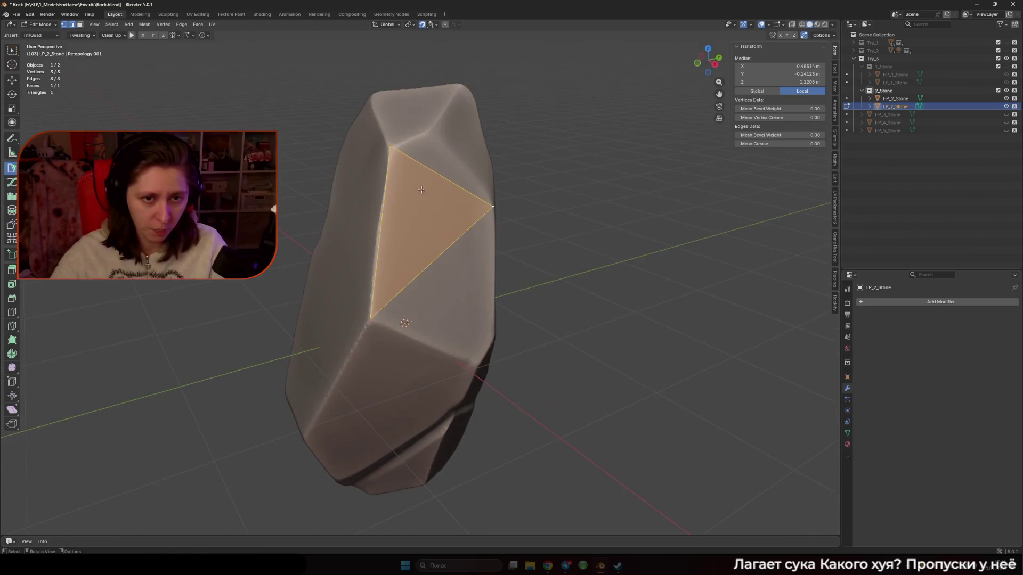
left_click_drag(389, 141, 390, 150)
Add a second triangle, remove a stray vertex, and pull the corner onto the facet edge.
left_click(493, 206, "shift")
mouse_move(492, 207)
middle_mouse_down()
mouse_move(481, 192)
mouse_move(428, 193)
mouse_move(447, 195)
mouse_move(421, 171)
middle_mouse_up()
left_click(448, 195, "ctrl")
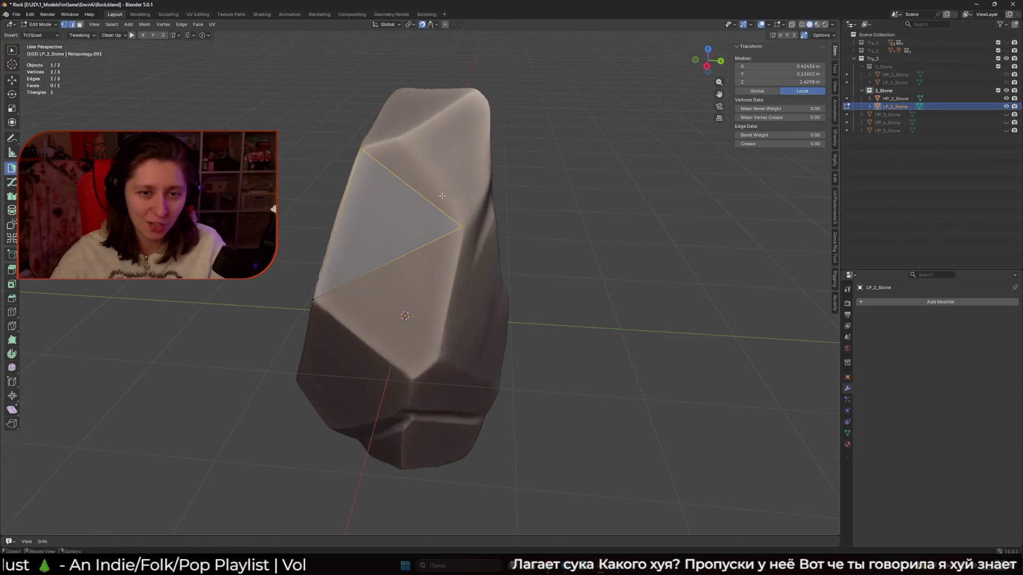
left_click(397, 138, "ctrl")
middle_click_drag(398, 138, 444, 157)
key("ctrl+z")
mouse_move(447, 202)
middle_mouse_down()
mouse_move(494, 206)
mouse_move(438, 177)
middle_mouse_up()
left_click_drag(438, 178, 453, 174, "ctrl")
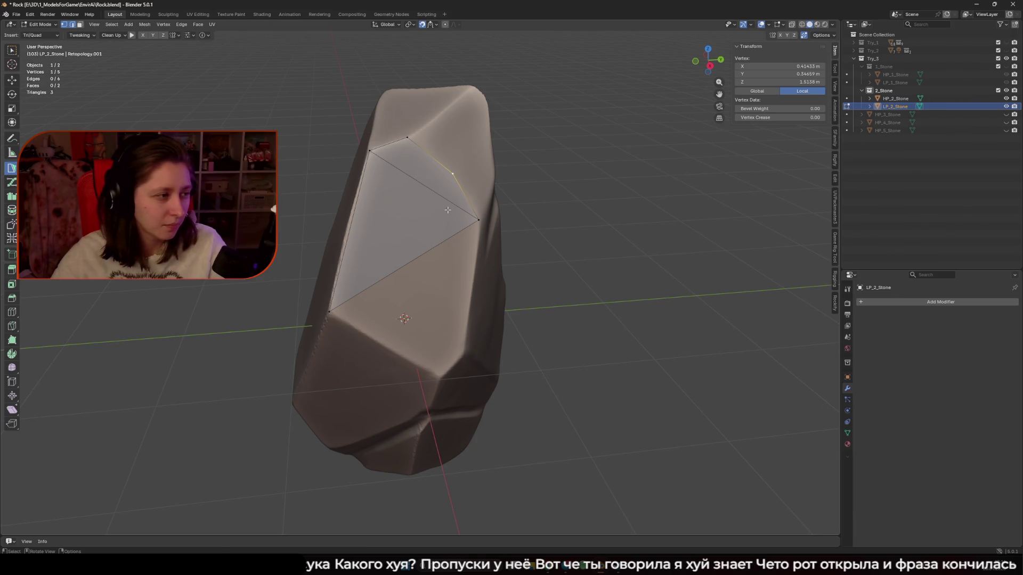
left_click(452, 173, "shift")
mouse_move(478, 219)
left_mouse_down()
mouse_move(420, 188)
mouse_move(445, 172)
mouse_move(417, 210)
mouse_move(481, 222)
left_mouse_up()
Extend triangles down the front and to the right, placing the new vertex on the facet corner.
left_click(402, 228)
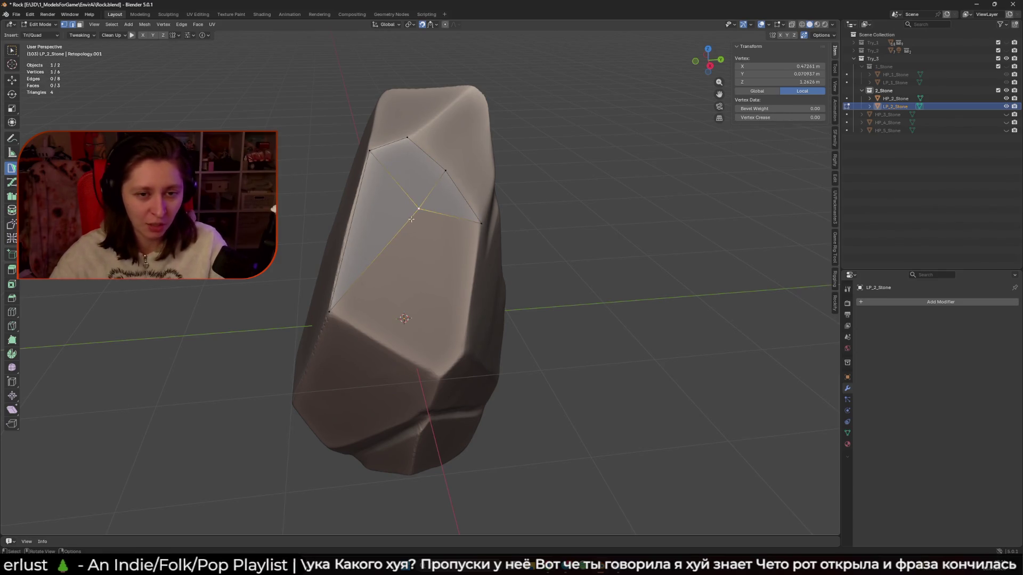
left_click(440, 377, "ctrl")
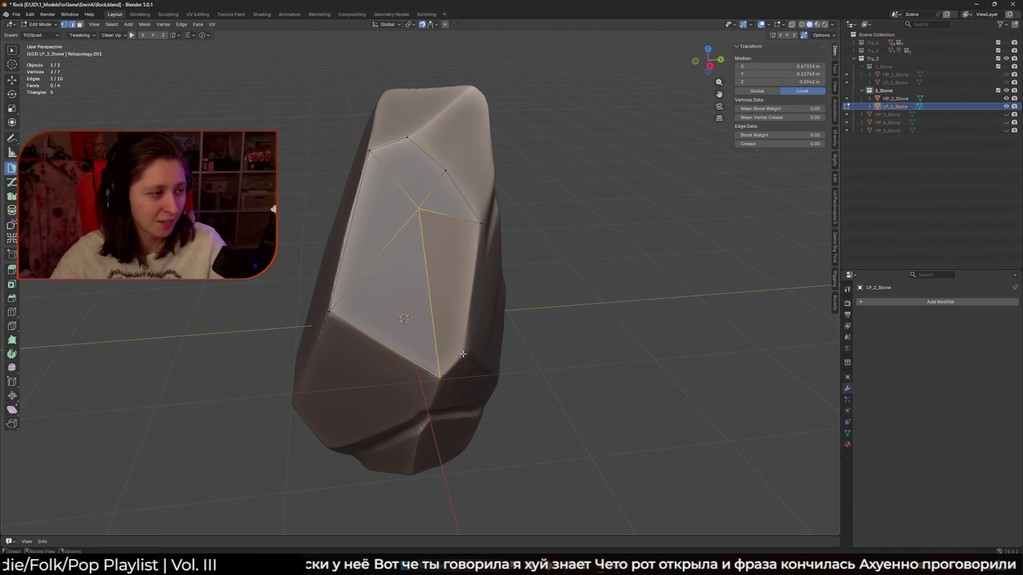
left_click(461, 216)
left_click(462, 354, "ctrl")
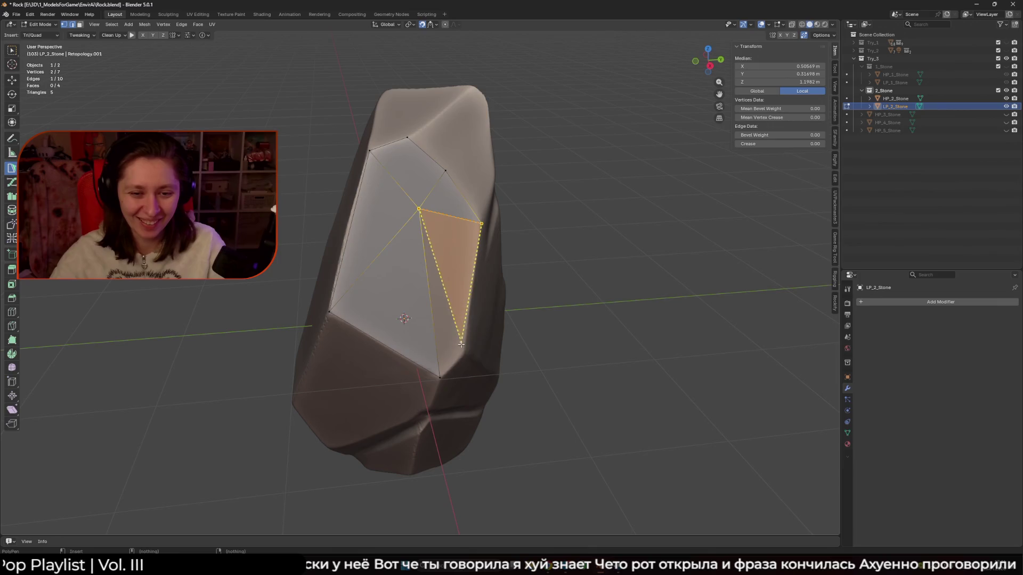
mouse_move(461, 352)
left_mouse_down("ctrl")
mouse_move(451, 341)
mouse_move(442, 377)
left_mouse_up("ctrl")
Build a quad face and a top triangle, then select an edge to continue.
left_click(418, 209)
middle_click_drag(402, 245, 388, 249)
left_click(438, 340, "shift")
mouse_move(438, 340)
middle_mouse_down()
mouse_move(400, 223)
mouse_move(442, 256)
mouse_move(433, 269)
mouse_move(448, 251)
mouse_move(415, 292)
mouse_move(453, 310)
mouse_move(452, 261)
mouse_move(443, 275)
middle_mouse_up()
left_click(457, 239, "ctrl")
left_click(433, 282, "ctrl")
left_click(428, 281)
left_click(427, 301)
left_click(452, 277, "shift")
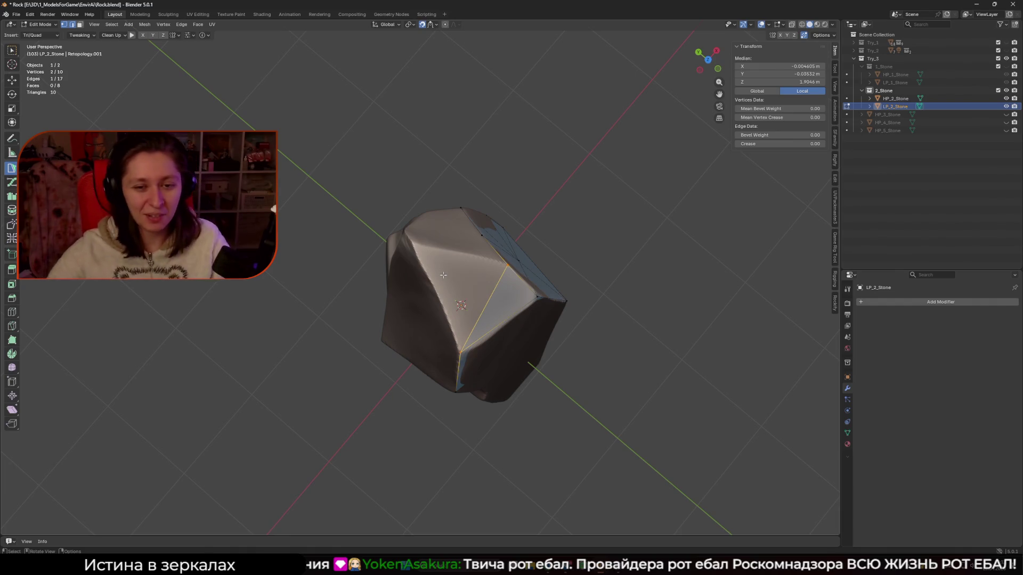
Add triangles off the top edges, including one at the rock's upper right, filling to existing vertices.
left_click(445, 261, "ctrl")
mouse_move(445, 261)
middle_mouse_down()
mouse_move(494, 243)
mouse_move(406, 257)
mouse_move(482, 258)
mouse_move(487, 272)
mouse_move(495, 250)
middle_mouse_up()
left_click(406, 257, "ctrl")
left_click(482, 258)
left_click(517, 190, "ctrl")
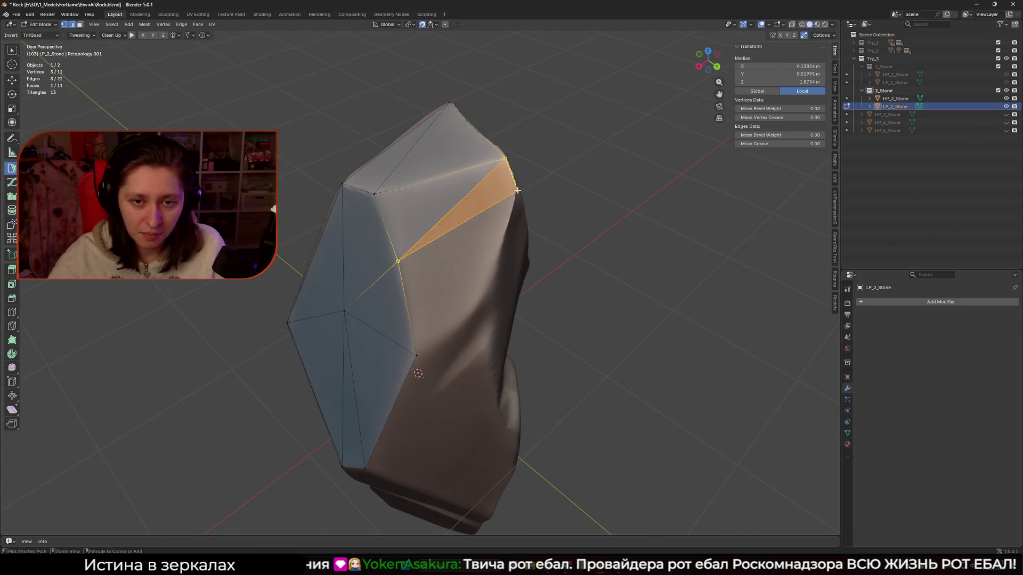
left_click(485, 290, "ctrl")
left_click(416, 353, "ctrl")
Add more faces on the upper side and move the upper vertex onto the rock's corner.
mouse_move(422, 344)
middle_mouse_down()
mouse_move(455, 320)
mouse_move(467, 337)
middle_mouse_up()
left_click(469, 337, "ctrl")
middle_click_drag(482, 286, 458, 325)
left_click(448, 343)
left_click_drag(469, 266, 480, 256)
mouse_move(480, 256)
middle_mouse_down()
mouse_move(508, 234)
mouse_move(483, 264)
middle_mouse_up()
left_click(512, 244, "ctrl")
left_click(478, 268, "ctrl")
Add a side vertex fitted to the surface, a lower triangle, and a quad on the upper front.
left_click(504, 286, "ctrl")
left_click_drag(504, 286, 511, 289)
mouse_move(512, 288)
middle_mouse_down()
mouse_move(504, 315)
mouse_move(514, 335)
mouse_move(436, 222)
mouse_move(453, 160)
mouse_move(440, 232)
middle_mouse_up()
left_click(513, 339, "ctrl")
left_click(517, 338, "ctrl")
left_click(453, 160, "shift")
left_click(464, 178, "ctrl")
mouse_move(483, 275)
middle_mouse_down()
mouse_move(449, 285)
mouse_move(452, 308)
middle_mouse_up()
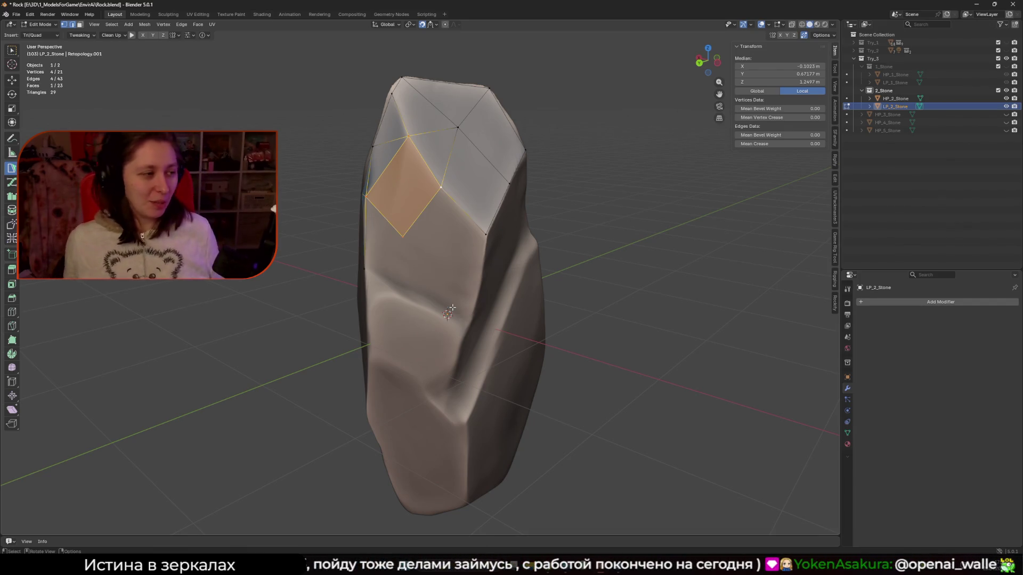
Add two triangles off an upper edge, snapping the new vertex onto the rock's edge.
left_click(421, 212)
middle_click_drag(422, 212, 469, 256)
left_click(485, 270)
left_click_drag(492, 223, 491, 226)
mouse_move(491, 226)
middle_mouse_down()
mouse_move(400, 264)
mouse_move(387, 242)
mouse_move(413, 287)
middle_mouse_up()
left_click(394, 266)
Add another triangle and complete a quad further down the upper left side.
left_click(417, 291)
left_click(460, 310)
mouse_move(460, 310)
middle_mouse_down()
mouse_move(491, 270)
mouse_move(387, 265)
mouse_move(385, 254)
mouse_move(404, 257)
middle_mouse_up()
left_click(367, 251)
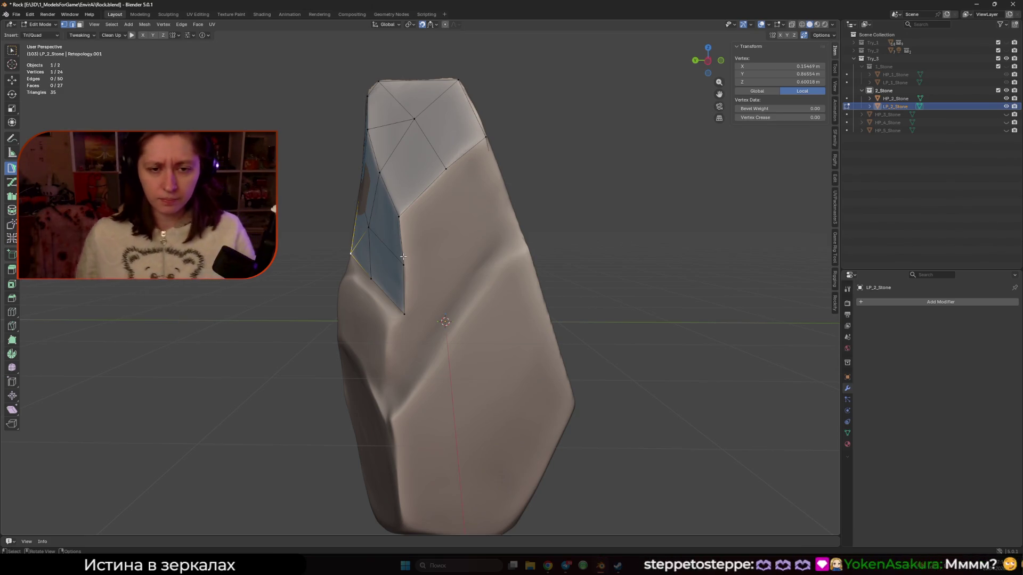
Fit a vertex to the rock surface and add triangles along the upper left side.
mouse_move(403, 257)
middle_mouse_down()
mouse_move(477, 259)
mouse_move(456, 256)
mouse_move(447, 230)
mouse_move(457, 235)
mouse_move(379, 260)
mouse_move(420, 283)
middle_mouse_up()
scroll(421, 284, "up", 3)
mouse_move(423, 288)
left_mouse_down()
mouse_move(400, 292)
mouse_move(407, 276)
left_mouse_up()
left_click(396, 292)
middle_click_drag(395, 292, 401, 279)
left_click(384, 303)
mouse_move(385, 304)
middle_mouse_down()
mouse_move(401, 243)
mouse_move(393, 302)
mouse_move(419, 295)
mouse_move(410, 328)
mouse_move(421, 314)
mouse_move(412, 255)
middle_mouse_up()
left_click(393, 303)
Add more triangles with new vertices lower on the rock's front, reaching 41 triangles.
left_click(413, 288)
left_click(411, 328, "ctrl")
left_click(411, 256)
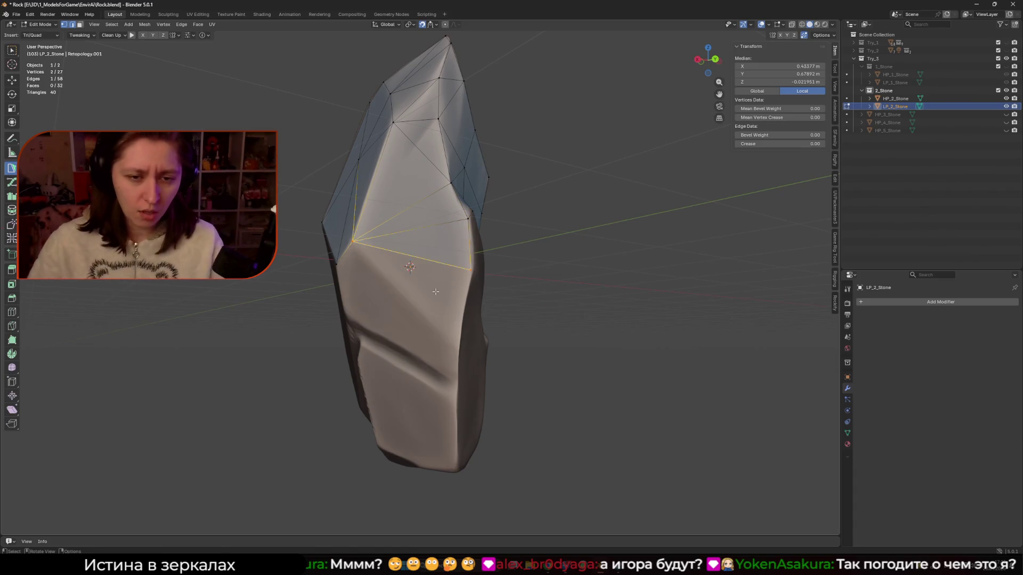
left_click(459, 350, "ctrl")
mouse_move(459, 350)
middle_mouse_down()
mouse_move(402, 327)
mouse_move(420, 320)
mouse_move(430, 293)
mouse_move(413, 197)
middle_mouse_up()
scroll(431, 293, "up", 4)
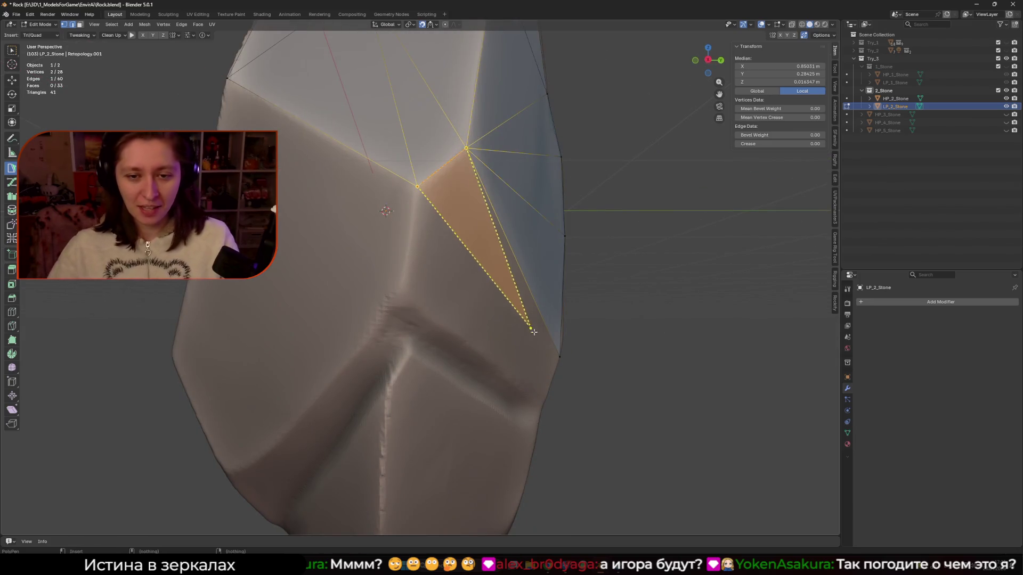
Build a face along the ridge and a triangle whose new vertex slides up onto the rock edge.
left_click(463, 243)
mouse_move(464, 243)
middle_mouse_down()
mouse_move(536, 355)
mouse_move(482, 340)
middle_mouse_up()
left_click(473, 322)
middle_click_drag(347, 231, 438, 217)
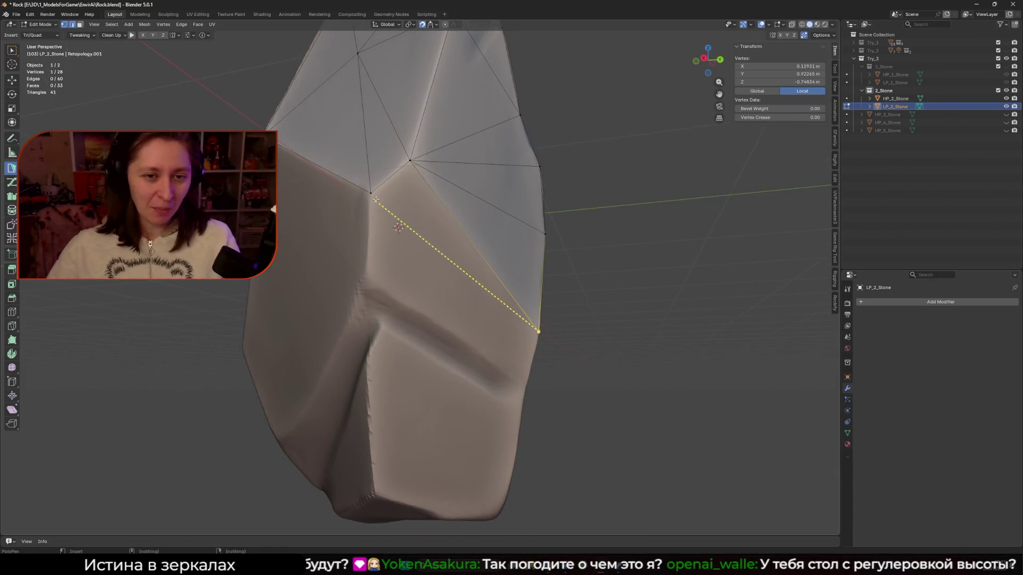
left_click(438, 216)
left_click(410, 219)
mouse_move(411, 219)
middle_mouse_down()
mouse_move(384, 234)
mouse_move(401, 248)
mouse_move(396, 266)
middle_mouse_up()
left_click(396, 266, "ctrl")
left_click_drag(396, 267, 396, 258, "ctrl")
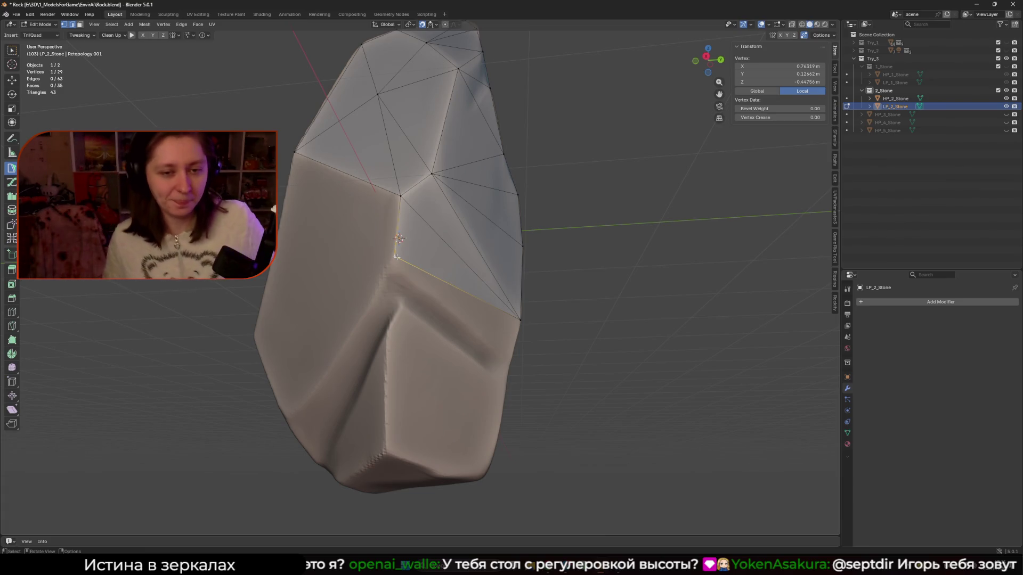
mouse_move(407, 322)
middle_mouse_down()
mouse_move(466, 242)
mouse_move(486, 281)
mouse_move(341, 284)
mouse_move(425, 316)
middle_mouse_up()
Form an edge from a second vertex and build a quad on the rock's front.
left_click(466, 242)
left_click(325, 283)
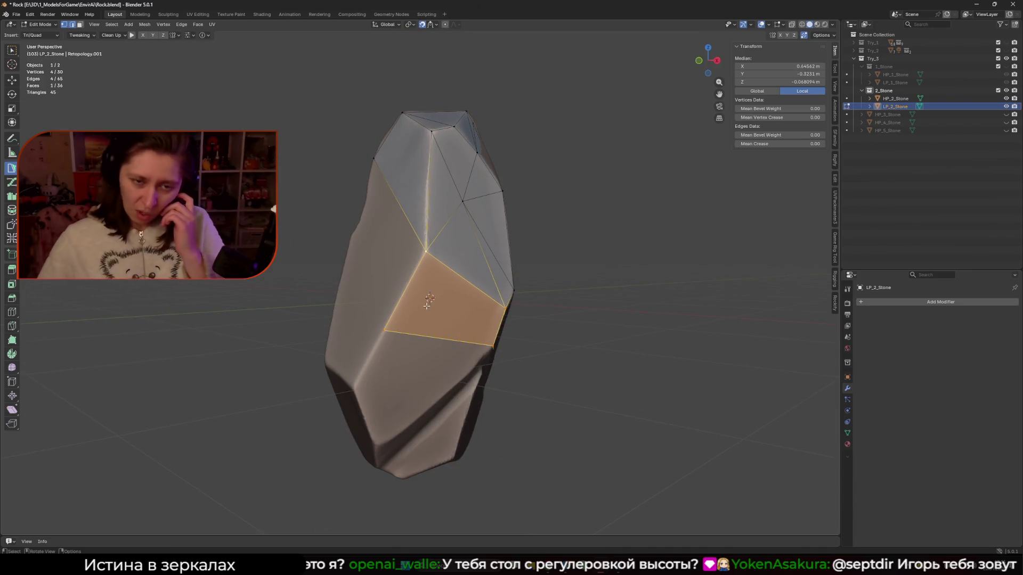
mouse_move(432, 311)
middle_mouse_down()
mouse_move(417, 333)
mouse_move(425, 332)
middle_mouse_up()
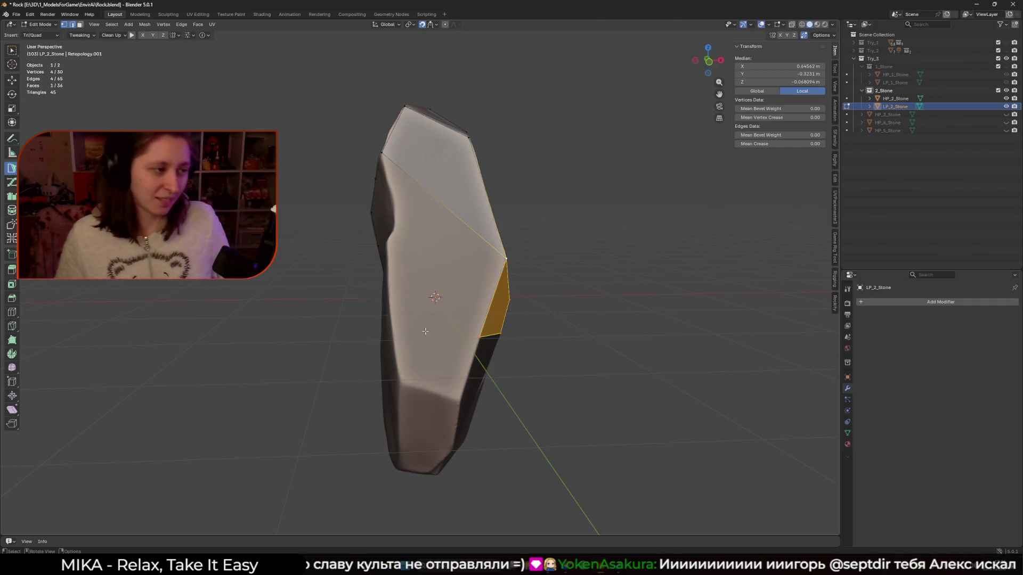
Build a triangle off an upper edge, nudge its vertex up, and add a connected vertex.
mouse_move(425, 332)
middle_mouse_down()
mouse_move(481, 311)
mouse_move(481, 225)
mouse_move(422, 223)
mouse_move(426, 253)
mouse_move(450, 258)
middle_mouse_up()
left_click(422, 223)
left_click(403, 249, "ctrl")
left_click_drag(450, 258, 451, 252)
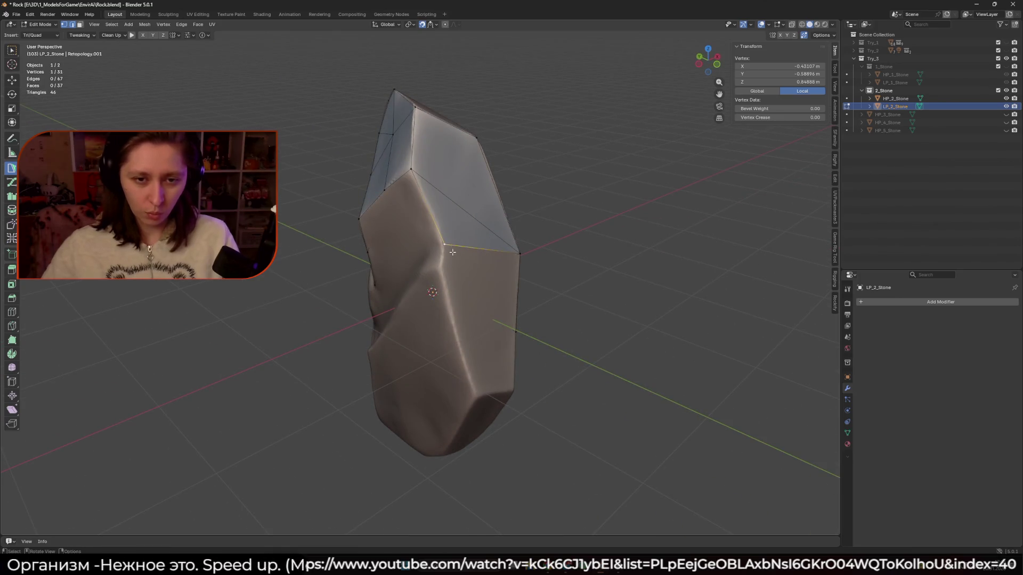
left_click(441, 268, "ctrl")
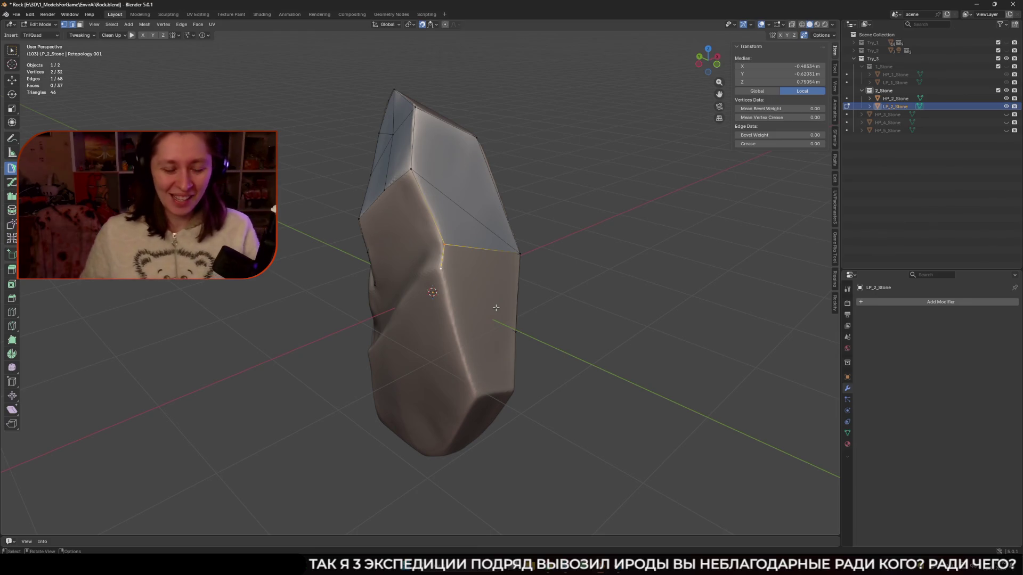
Add four faces over the top and front, then fit a vertex onto the rock surface.
mouse_move(501, 306)
middle_mouse_down()
mouse_move(448, 288)
mouse_move(462, 277)
mouse_move(429, 296)
mouse_move(394, 296)
mouse_move(408, 346)
mouse_move(400, 346)
mouse_move(417, 322)
middle_mouse_up()
left_click(444, 258)
left_click(379, 297)
left_click(408, 360)
left_click(397, 341)
left_click(416, 299)
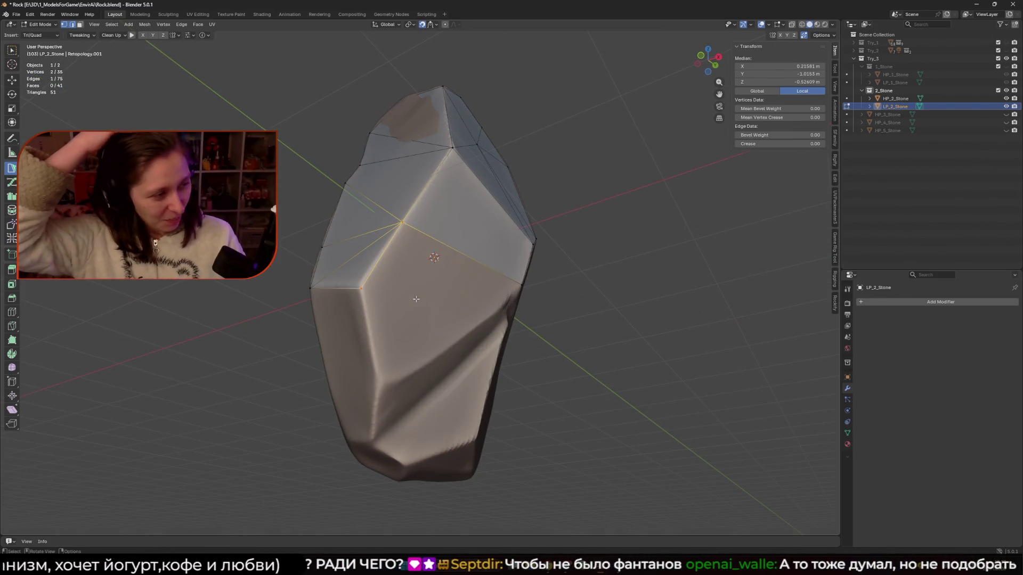
left_click_drag(362, 288, 362, 285)
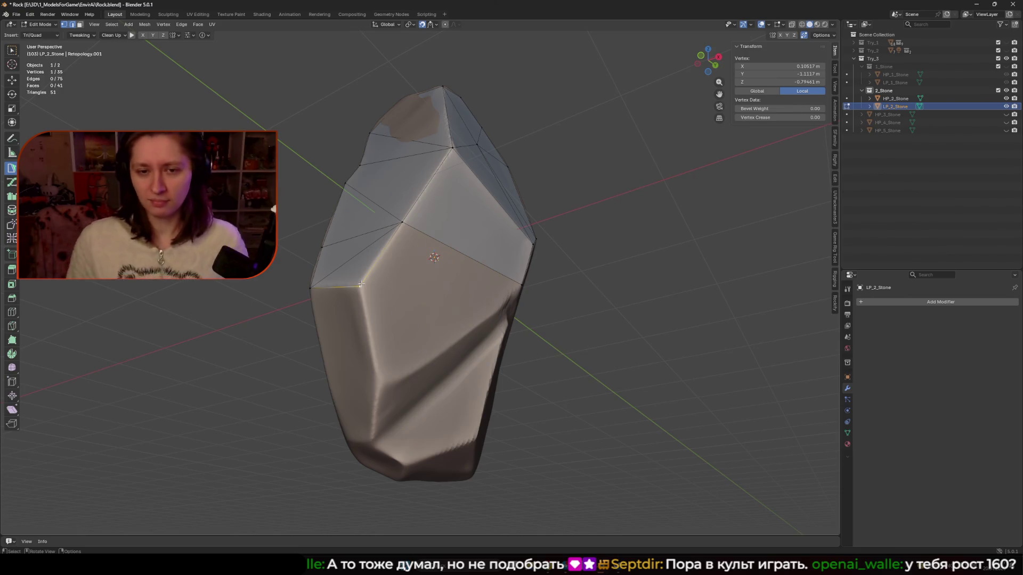
mouse_move(362, 284)
middle_mouse_down()
mouse_move(394, 229)
mouse_move(373, 298)
mouse_move(383, 311)
middle_mouse_up()
Form edges from selected vertices, add a triangle, and lower a front vertex onto the rock's ridge.
left_click(394, 229, "shift")
left_click_drag(344, 282, 342, 279)
left_click(386, 212, "shift")
middle_click_drag(386, 212, 365, 290)
left_click(456, 244, "ctrl")
left_click_drag(381, 299, 388, 280, "ctrl")
mouse_move(388, 280)
middle_mouse_down()
mouse_move(458, 221)
mouse_move(450, 184)
mouse_move(408, 222)
mouse_move(421, 226)
middle_mouse_up()
left_click(466, 215, "shift")
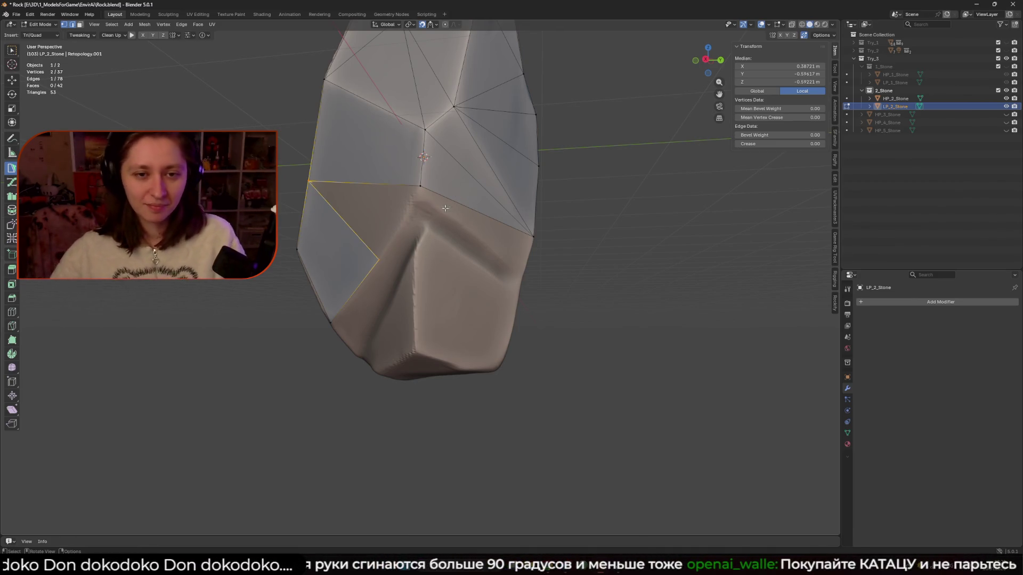
left_click_drag(429, 250, 425, 206)
Settle a vertex on the surface, fill the previewed triangle, and raise its vertex.
middle_click_drag(424, 207, 434, 204)
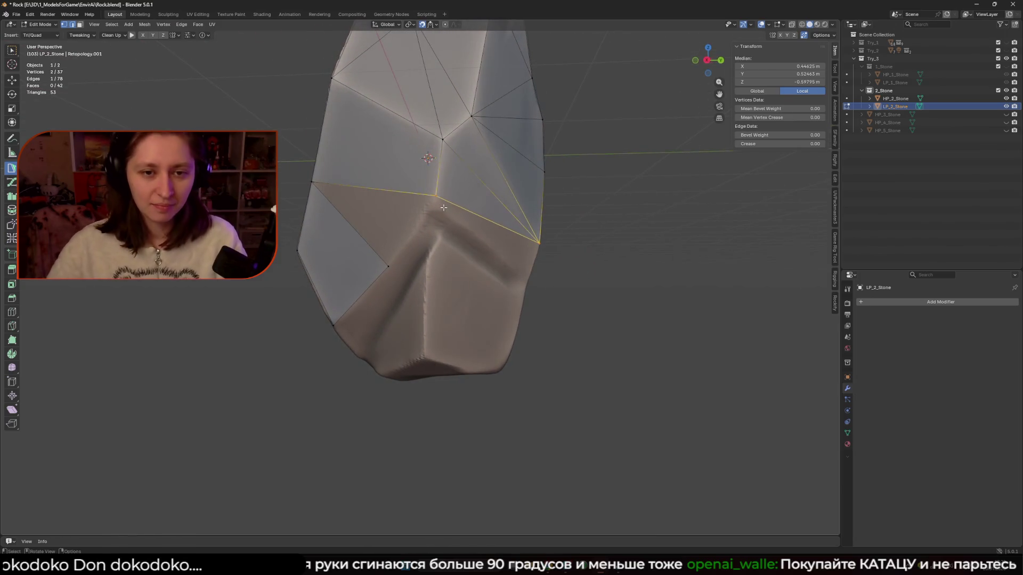
left_click(389, 233)
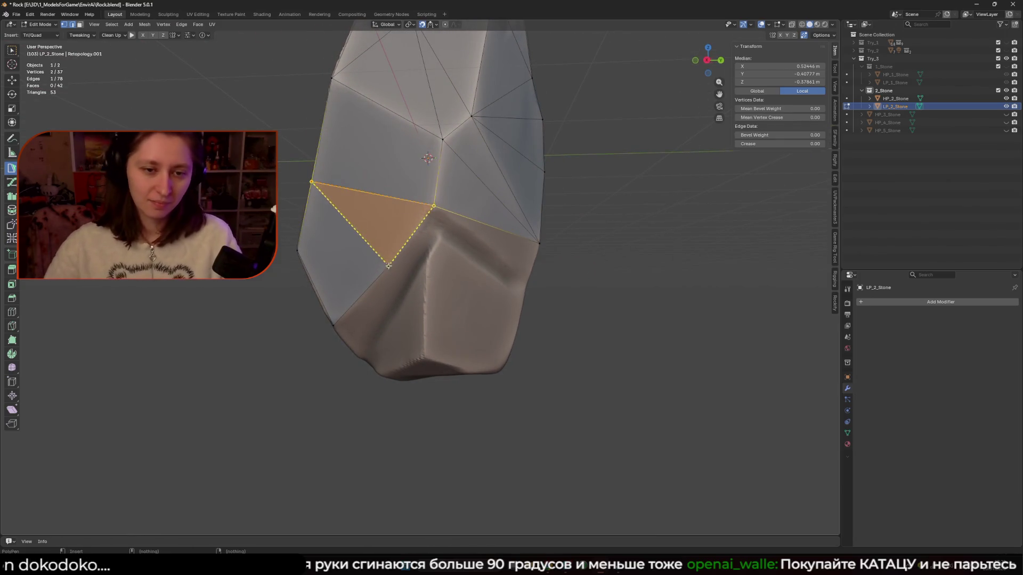
middle_click_drag(389, 233, 424, 244)
left_click_drag(425, 245, 415, 226)
middle_click_drag(414, 226, 439, 239)
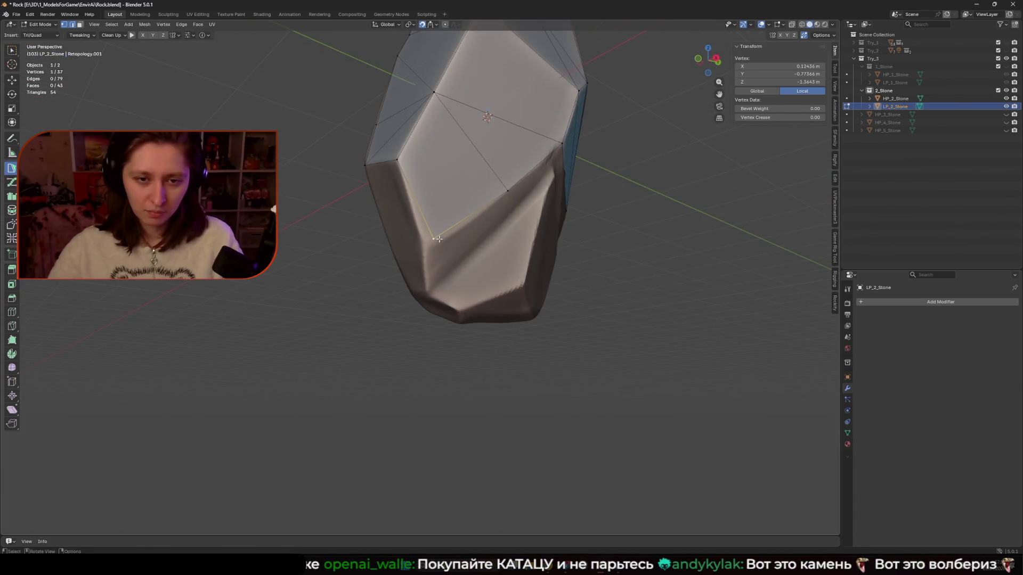
left_click_drag(425, 246, 426, 246)
mouse_move(426, 247)
middle_mouse_down()
mouse_move(456, 264)
mouse_move(436, 277)
middle_mouse_up()
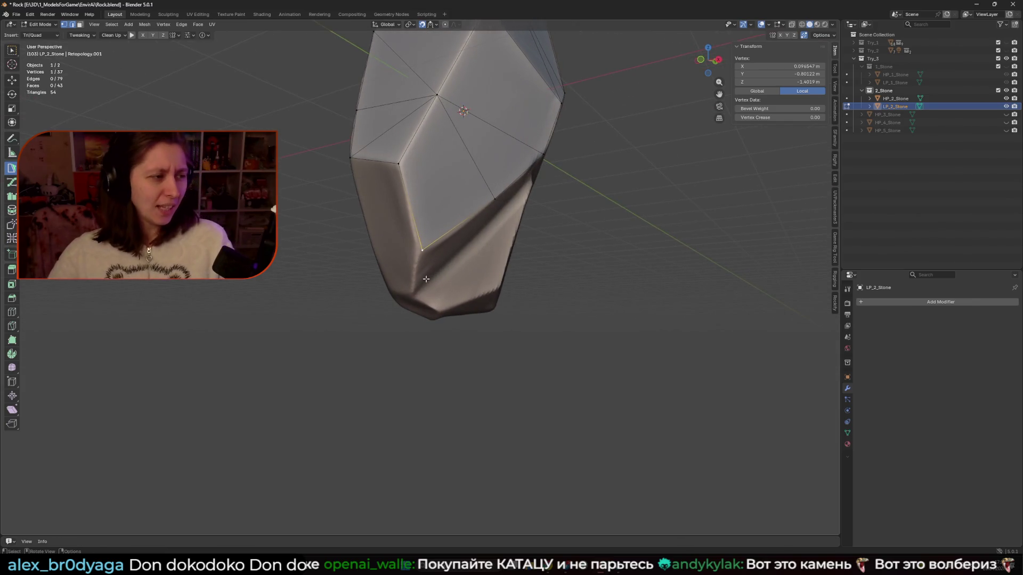
Extend an edge into a quad and add a front triangle fitted to the rock.
left_click(494, 199, "shift")
mouse_move(495, 198)
middle_mouse_down()
mouse_move(414, 248)
mouse_move(394, 235)
middle_mouse_up()
left_click_drag(394, 235, 438, 189, "ctrl")
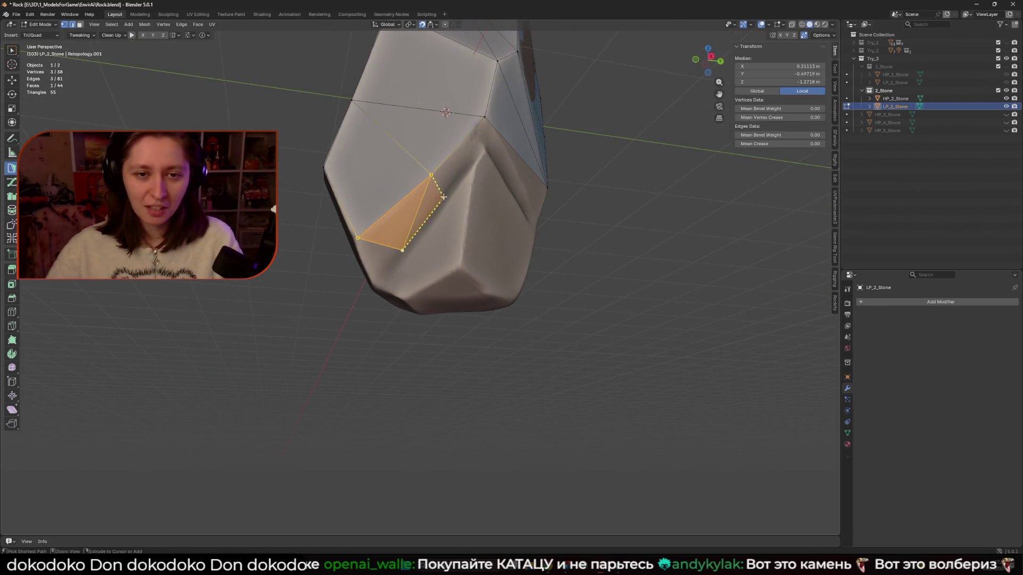
middle_click_drag(439, 189, 400, 223)
left_click(400, 223, "ctrl")
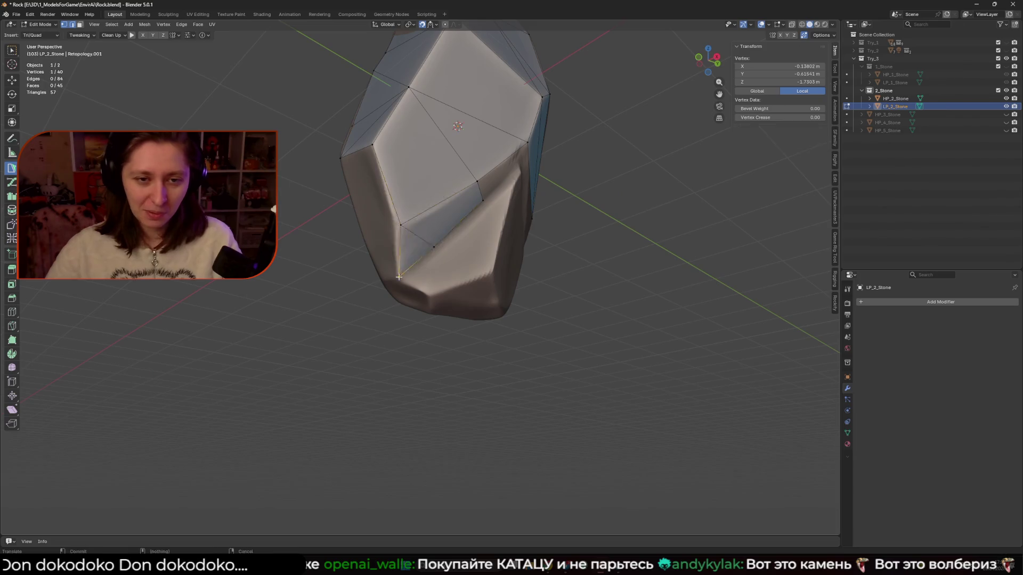
left_click_drag(400, 223, 397, 227)
Add two more faces on the rock's side, one below the bottom edge, reaching 47 faces.
mouse_move(383, 214)
middle_mouse_down()
mouse_move(437, 238)
mouse_move(421, 235)
middle_mouse_up()
left_click(437, 238, "ctrl")
left_click(413, 272, "ctrl")
mouse_move(365, 262)
middle_mouse_down()
mouse_move(442, 253)
mouse_move(453, 235)
mouse_move(435, 256)
middle_mouse_up()
left_click(445, 251)
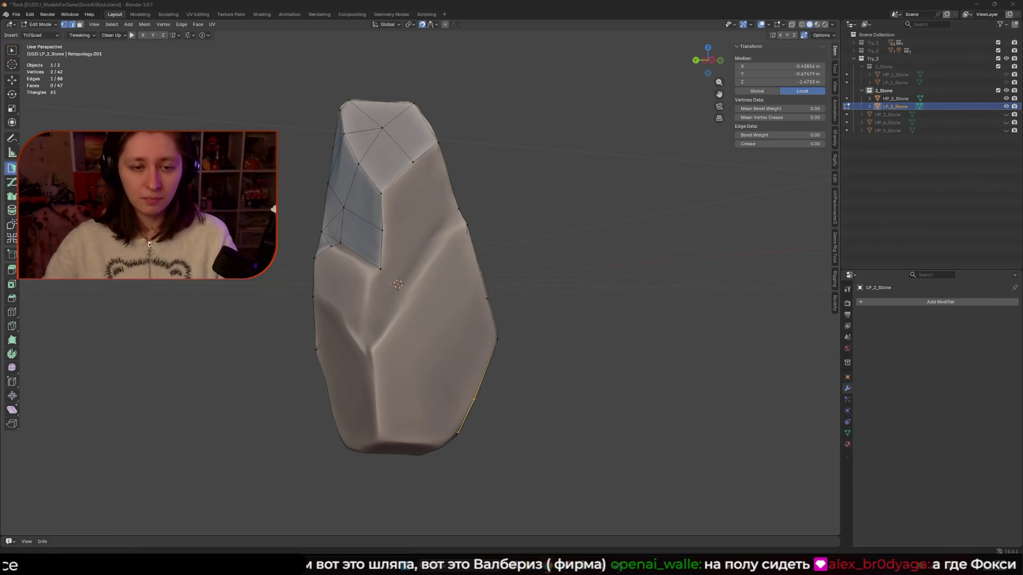
mouse_move(448, 453)
middle_mouse_down()
mouse_move(483, 299)
mouse_move(456, 343)
mouse_move(397, 205)
middle_mouse_up()
Fit a vertex onto the surface, connect two vertices into a face, and fill the upper triangle.
left_click_drag(393, 201, 380, 270)
left_click(324, 190)
middle_click_drag(324, 191, 437, 237)
left_click(436, 263)
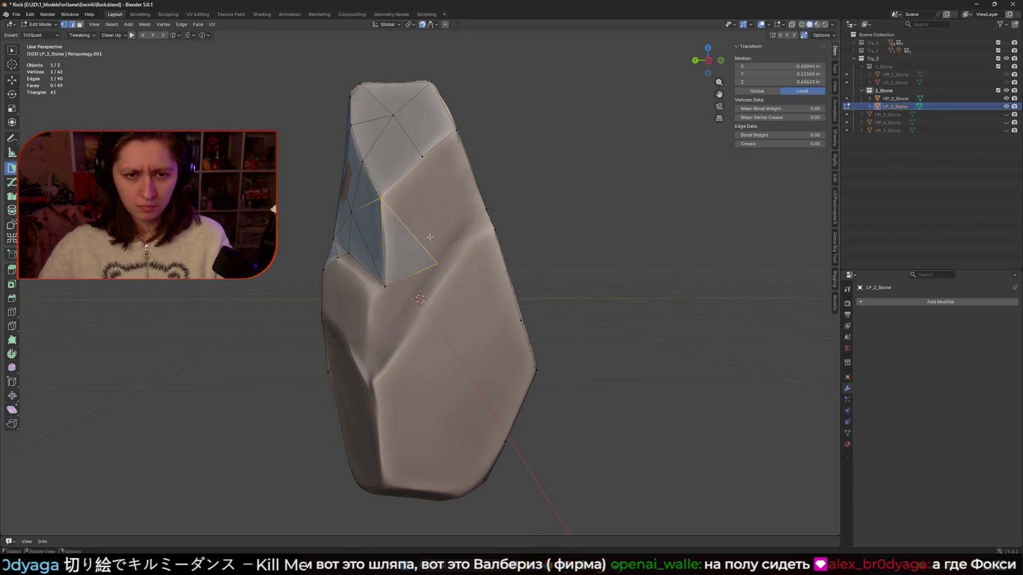
left_click(423, 158)
mouse_move(422, 162)
middle_mouse_down()
mouse_move(408, 298)
mouse_move(396, 285)
middle_mouse_up()
Add triangles down the left ridge and fill the remaining gap, reaching 53 faces.
left_click(410, 309, "ctrl")
left_click(392, 278, "ctrl")
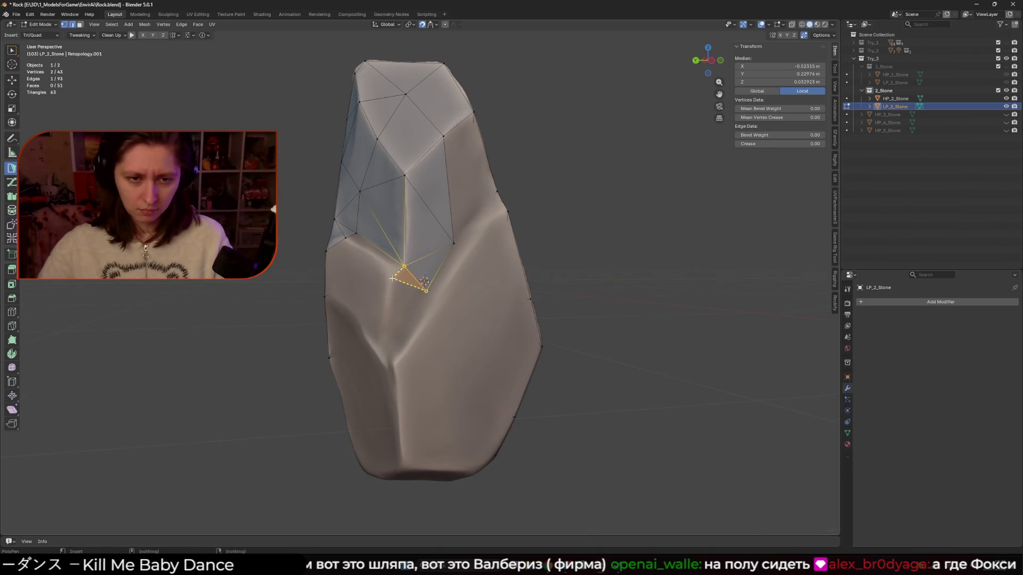
left_click(398, 272)
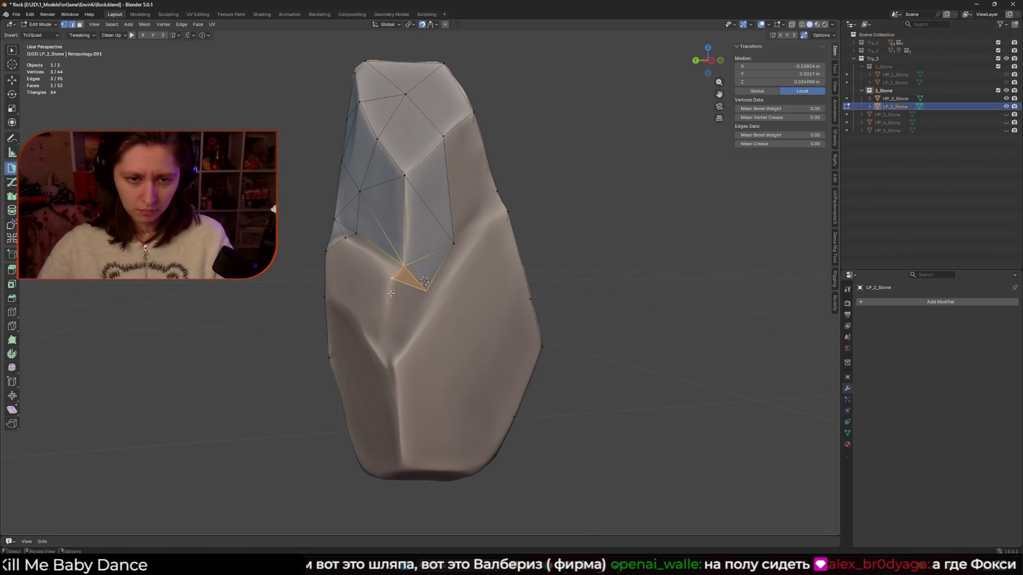
left_click(347, 236)
mouse_move(347, 237)
middle_mouse_down()
mouse_move(370, 279)
mouse_move(384, 269)
middle_mouse_up()
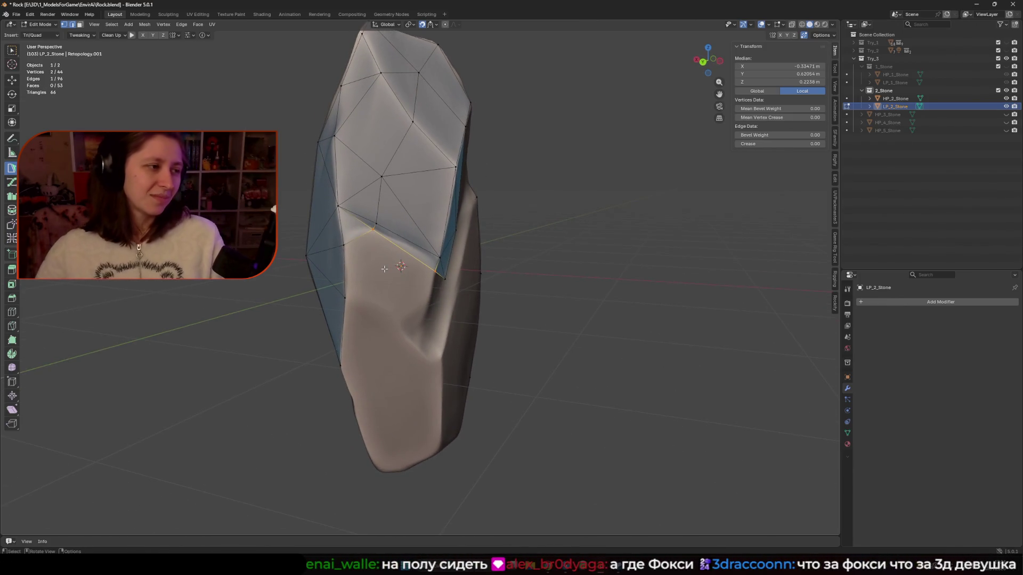
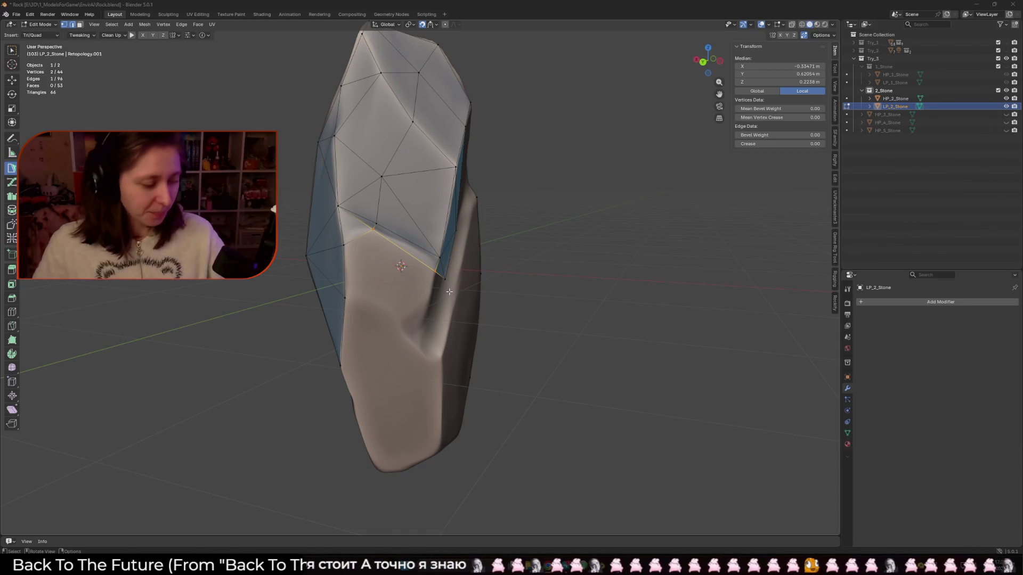
Add a new vertex off the selected boundary edge and fit it onto the rock surface.
middle_click_drag(449, 292, 440, 262)
scroll(437, 269, "up", 3)
left_click(437, 269, "ctrl")
left_click_drag(439, 262, 429, 314)
middle_click_drag(429, 313, 457, 263)
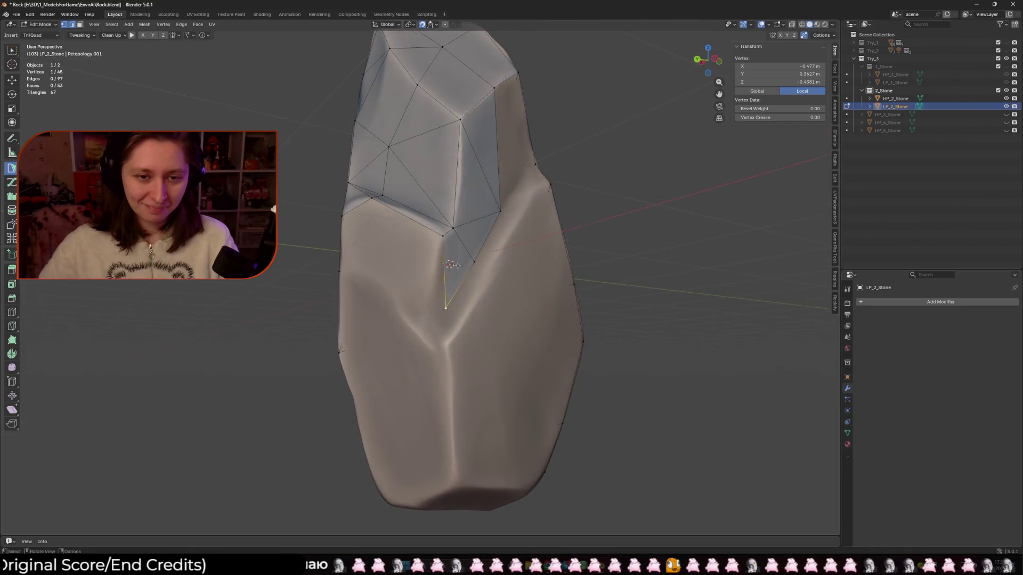
left_click_drag(445, 306, 436, 273)
left_click(442, 235, "shift")
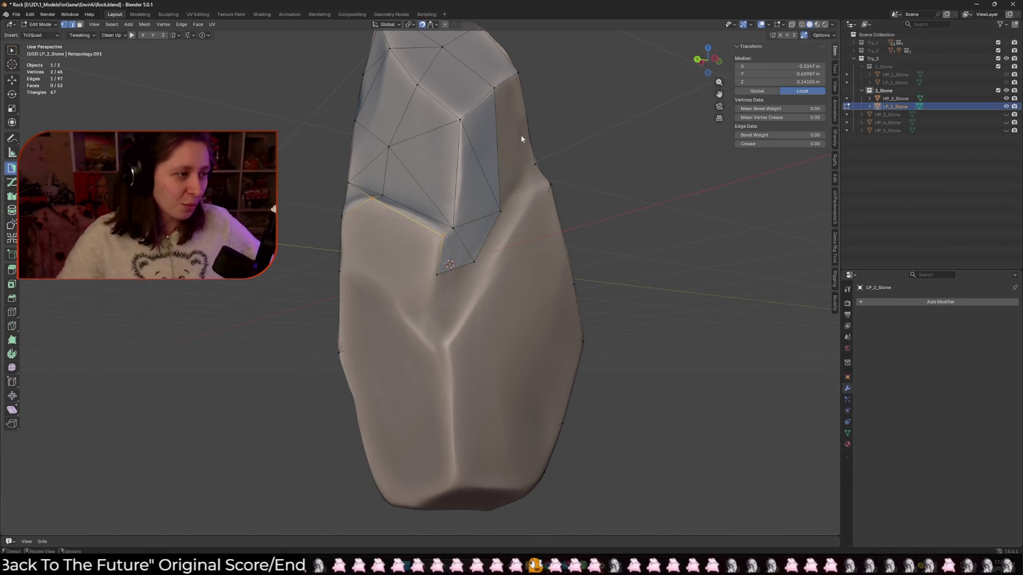
Build a new quad face below the patch from its lower boundary edge.
mouse_move(500, 164)
middle_mouse_down()
mouse_move(455, 175)
mouse_move(493, 243)
mouse_move(447, 277)
mouse_move(418, 255)
mouse_move(468, 228)
mouse_move(460, 213)
middle_mouse_up()
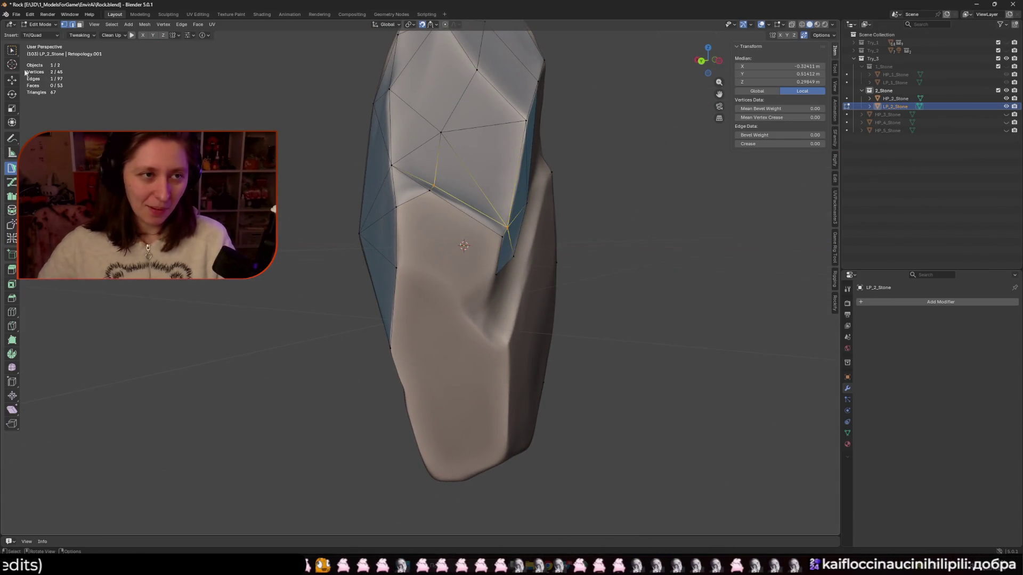
mouse_move(449, 211)
middle_mouse_down()
mouse_move(391, 223)
mouse_move(464, 224)
middle_mouse_up()
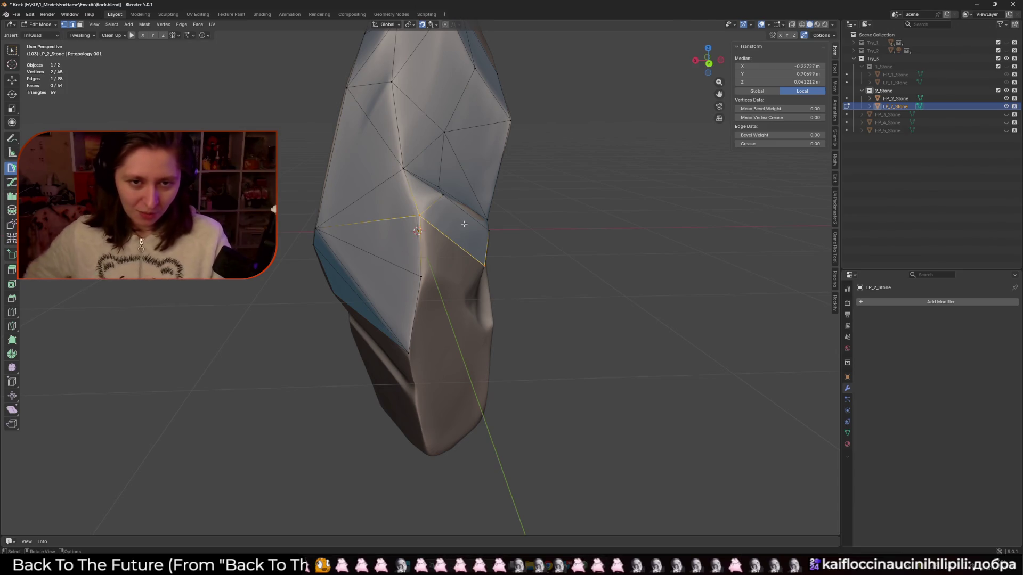
mouse_move(464, 224)
middle_mouse_down()
mouse_move(450, 234)
mouse_move(415, 219)
mouse_move(505, 293)
mouse_move(349, 259)
mouse_move(411, 235)
mouse_move(405, 224)
mouse_move(428, 240)
middle_mouse_up()
left_click(439, 270)
left_click(464, 250, "shift")
left_click(404, 224, "ctrl")
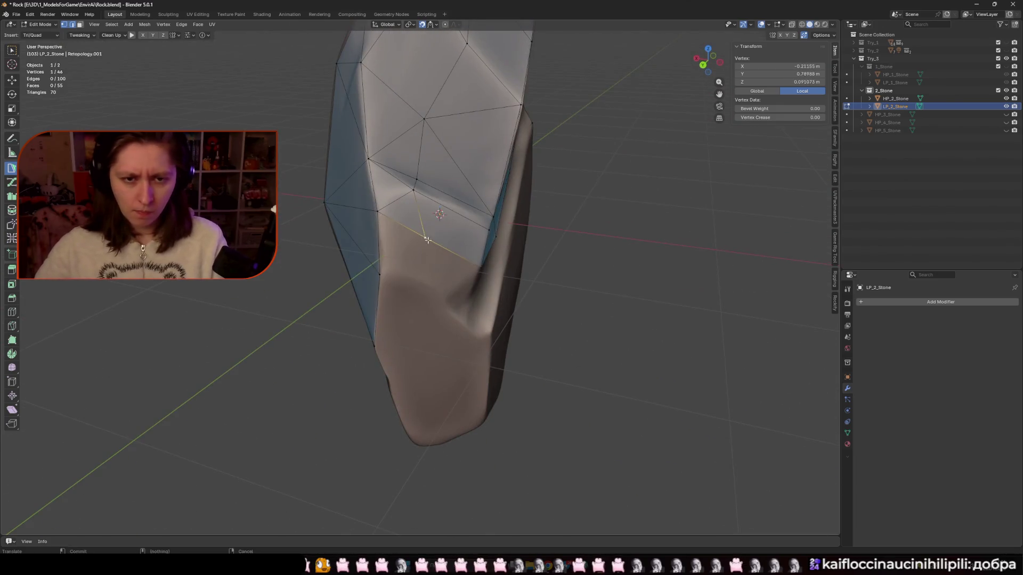
left_click(488, 231)
left_click_drag(410, 235, 416, 289, "ctrl")
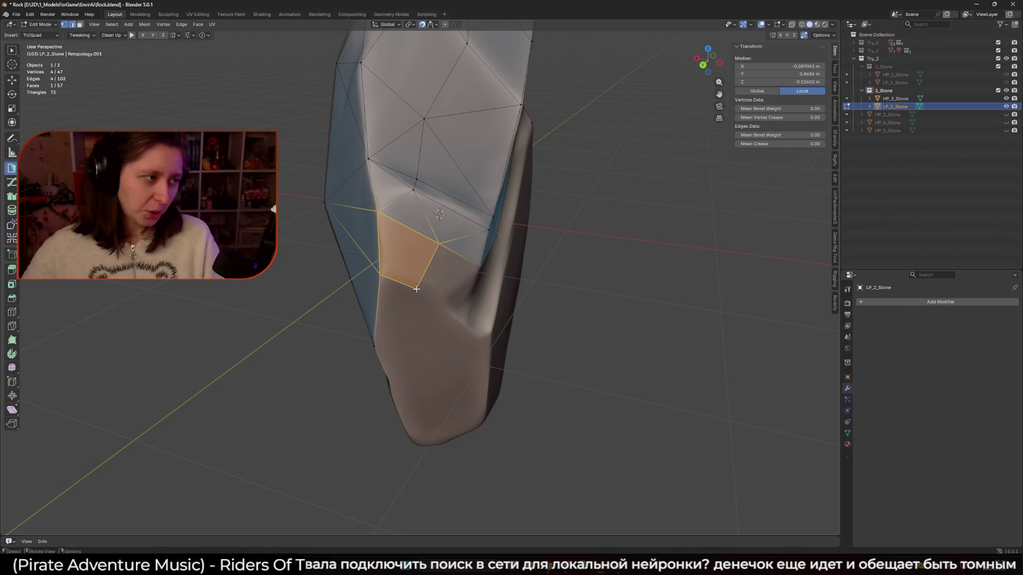
Extend triangle faces off a boundary edge near the patch's lower edge.
mouse_move(431, 298)
middle_mouse_down("shift")
mouse_move(430, 273)
mouse_move(455, 248)
mouse_move(441, 264)
middle_mouse_up("shift")
left_click(419, 260)
left_click(434, 269, "ctrl")
middle_click_drag(485, 253, 442, 277)
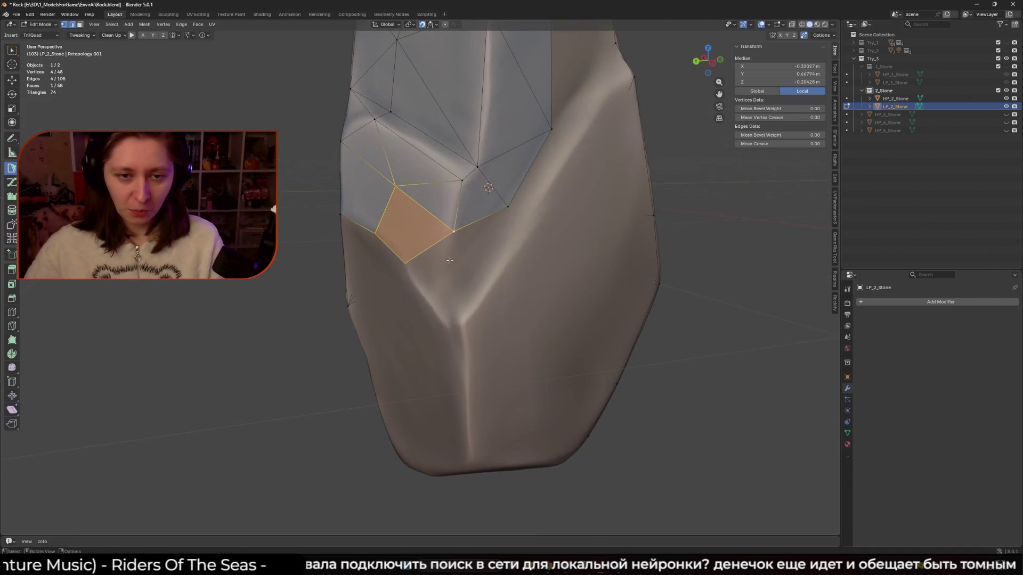
left_click(444, 290, "ctrl")
left_click(443, 320, "ctrl")
middle_click_drag(444, 320, 451, 298)
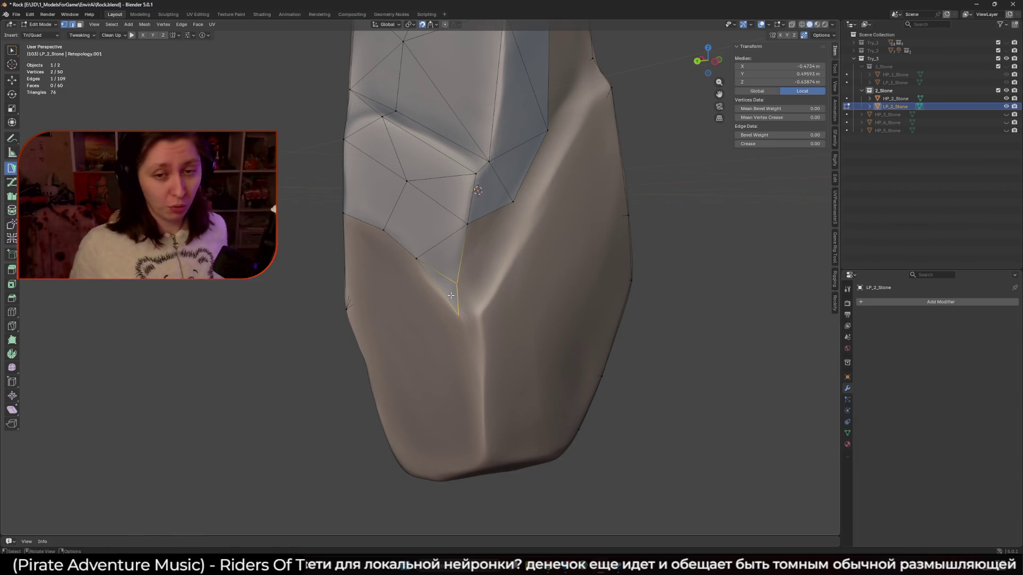
Build more triangles from another edge, fitting the new vertices to the rock surface.
middle_click_drag(469, 305, 482, 214)
left_click(482, 214)
left_click_drag(482, 214, 506, 178)
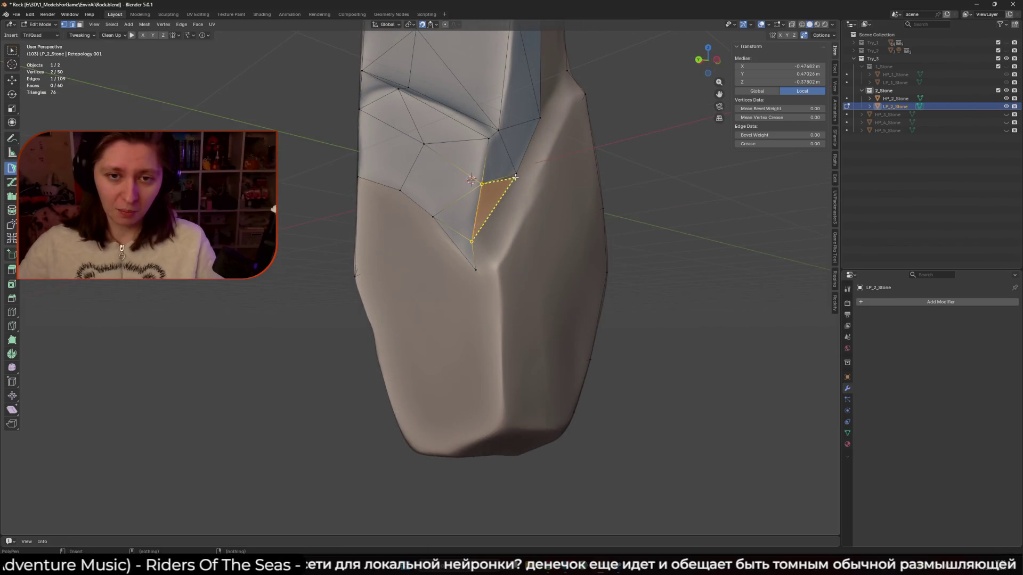
middle_click_drag(506, 178, 502, 166)
left_click_drag(502, 166, 503, 169)
mouse_move(504, 169)
middle_mouse_down()
mouse_move(493, 213)
mouse_move(520, 208)
mouse_move(479, 251)
mouse_move(447, 319)
middle_mouse_up()
left_click(492, 214)
left_click(489, 282)
left_click(524, 206)
left_click_drag(436, 335, 438, 326)
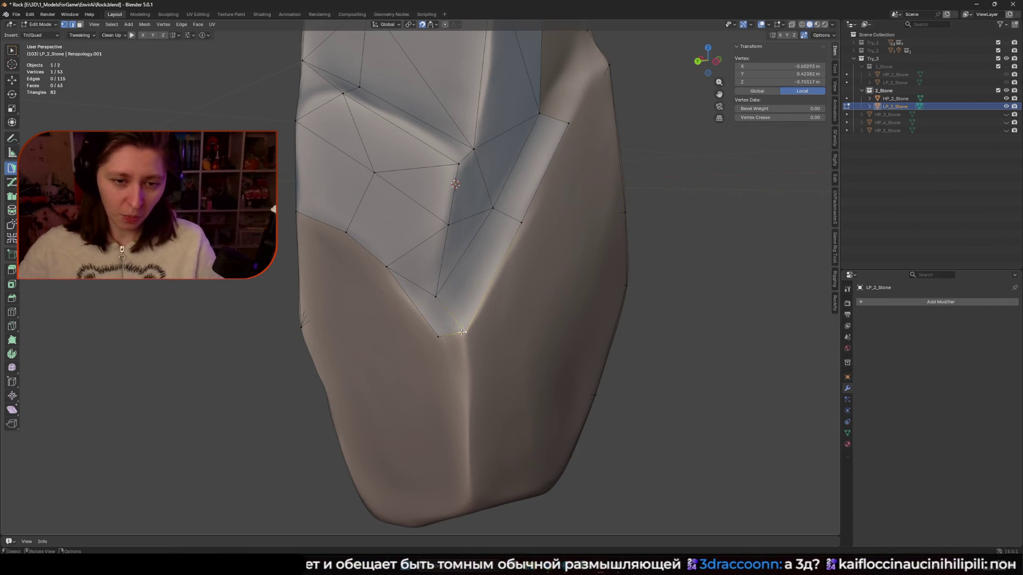
Add a quad face reaching up to an existing vertex, then select its right edge.
left_click(453, 336, "shift")
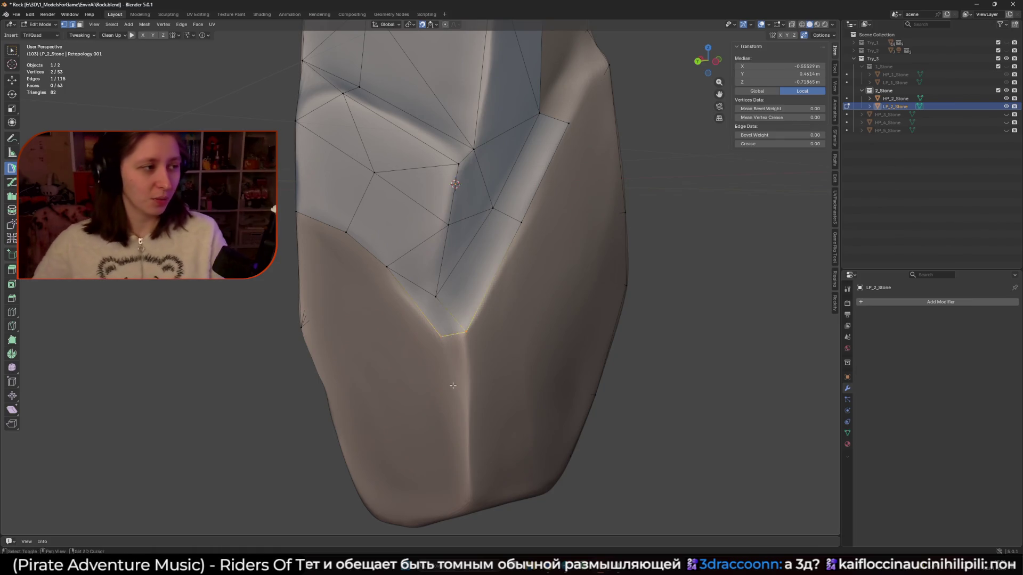
middle_click_drag(446, 401, 457, 321, "shift")
left_click_drag(477, 331, 477, 332)
mouse_move(477, 332)
middle_mouse_down()
mouse_move(498, 302)
mouse_move(561, 304)
mouse_move(449, 295)
middle_mouse_up()
mouse_move(449, 295)
left_mouse_down()
mouse_move(471, 305)
mouse_move(462, 212)
mouse_move(481, 203)
left_mouse_up()
middle_click_drag(453, 298, 456, 213)
left_click(449, 290)
Fill a triangle from the edge, add a new vertex and merge it into its neighbour.
left_click(460, 235)
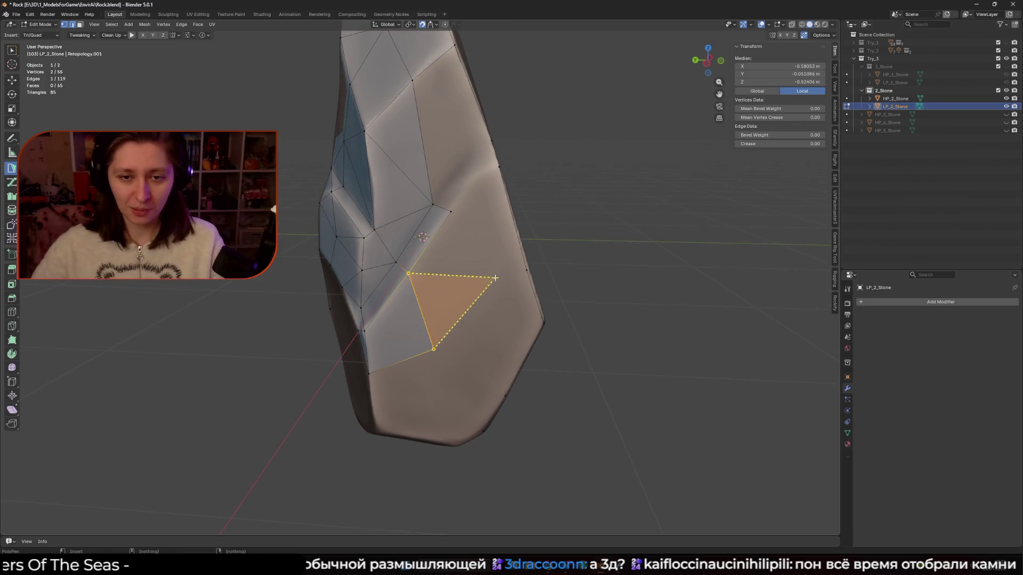
middle_click_drag(459, 234, 459, 266)
left_click(411, 235)
middle_click_drag(411, 236, 458, 212)
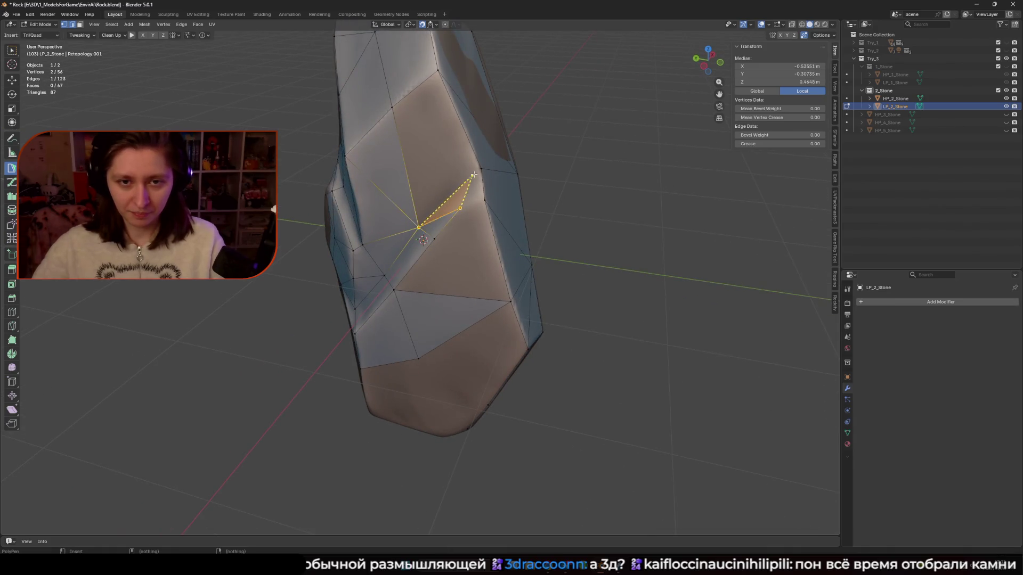
mouse_move(477, 198)
middle_mouse_down()
mouse_move(469, 209)
mouse_move(453, 200)
middle_mouse_up()
left_click(469, 209)
left_click_drag(479, 178, 456, 198)
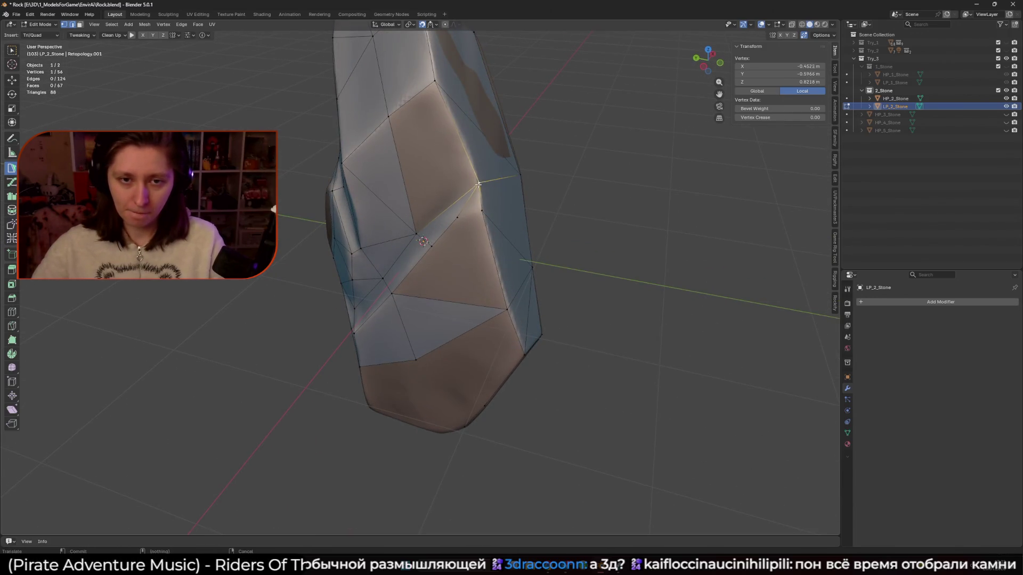
Add faces lower on the rock from an edge and a single vertex, fitting the new edge.
left_click(456, 198)
mouse_move(456, 198)
middle_mouse_down()
mouse_move(442, 213)
mouse_move(452, 238)
mouse_move(469, 211)
middle_mouse_up()
left_click(452, 238, "ctrl")
left_click(469, 210)
left_click(519, 250, "ctrl")
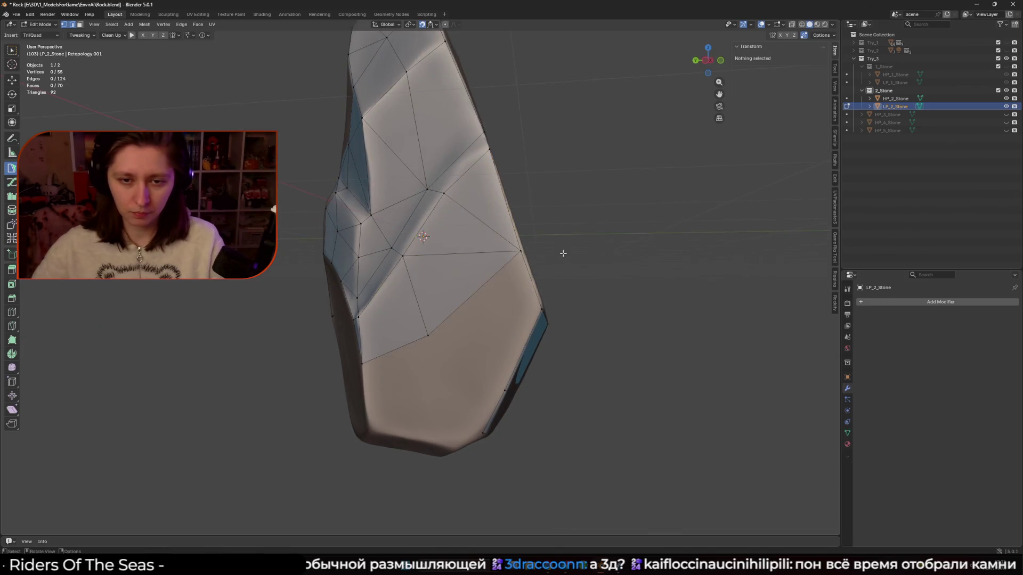
middle_click_drag(559, 251, 506, 276)
left_click(506, 277, "ctrl")
left_click_drag(506, 276, 504, 278)
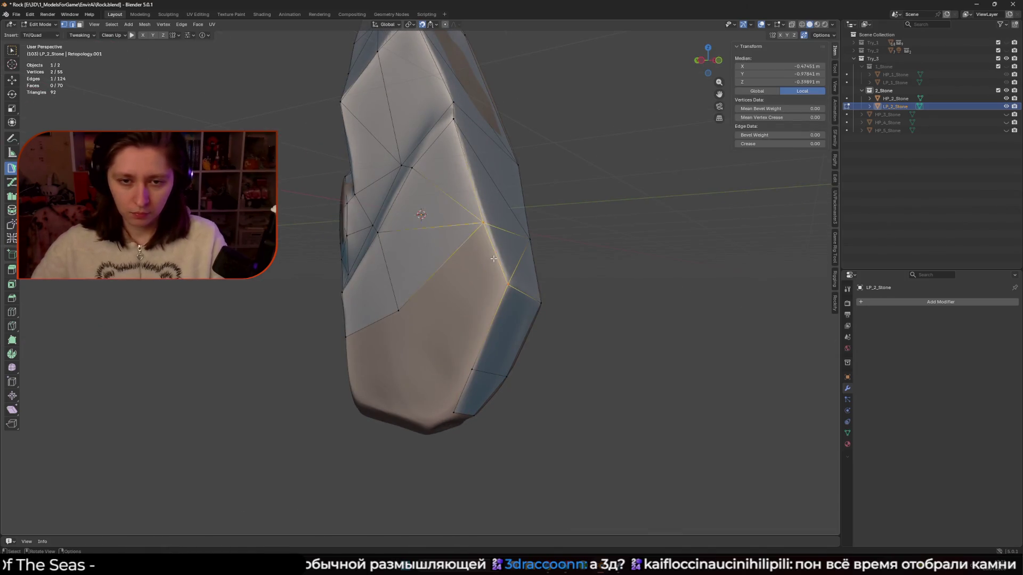
mouse_move(504, 278)
middle_mouse_down()
mouse_move(455, 260)
mouse_move(405, 277)
middle_mouse_up()
Build a new triangle from the edge, closing it onto an existing vertex.
left_click(440, 248)
left_click(394, 292)
left_click(390, 231)
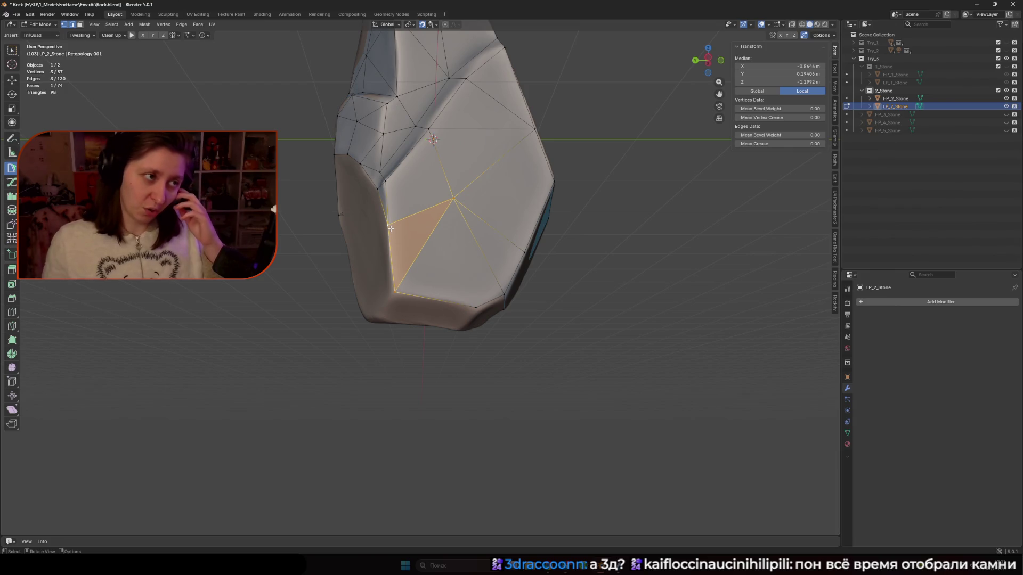
mouse_move(390, 228)
middle_mouse_down()
mouse_move(466, 239)
mouse_move(422, 195)
mouse_move(434, 200)
middle_mouse_up()
Undo the misplaced triangle on the lower boundary and delete the stray face.
left_click(457, 215)
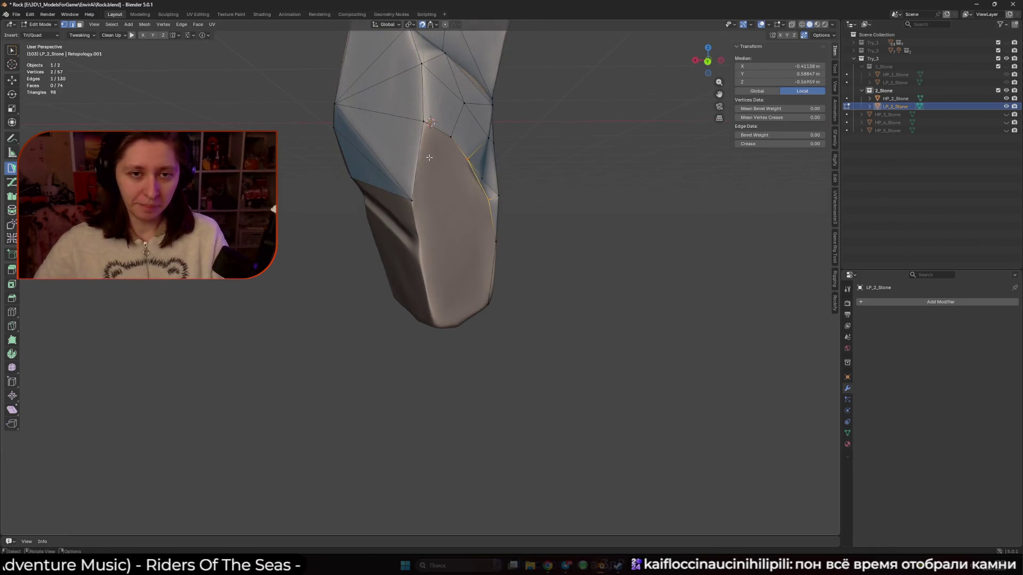
left_click(443, 205, "ctrl")
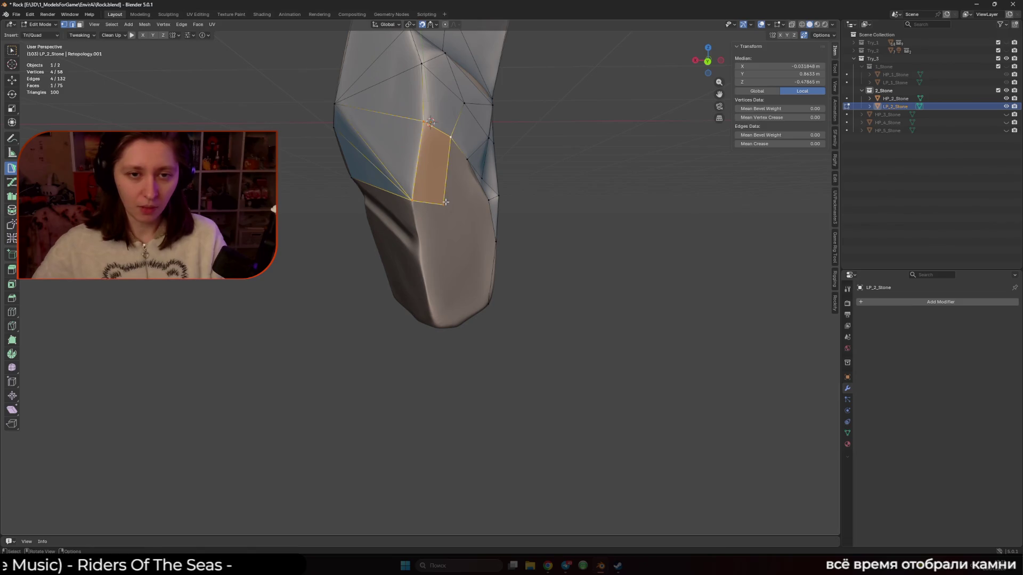
key("ctrl+z")
middle_click_drag(437, 202, 404, 230)
left_click(403, 230, "ctrl")
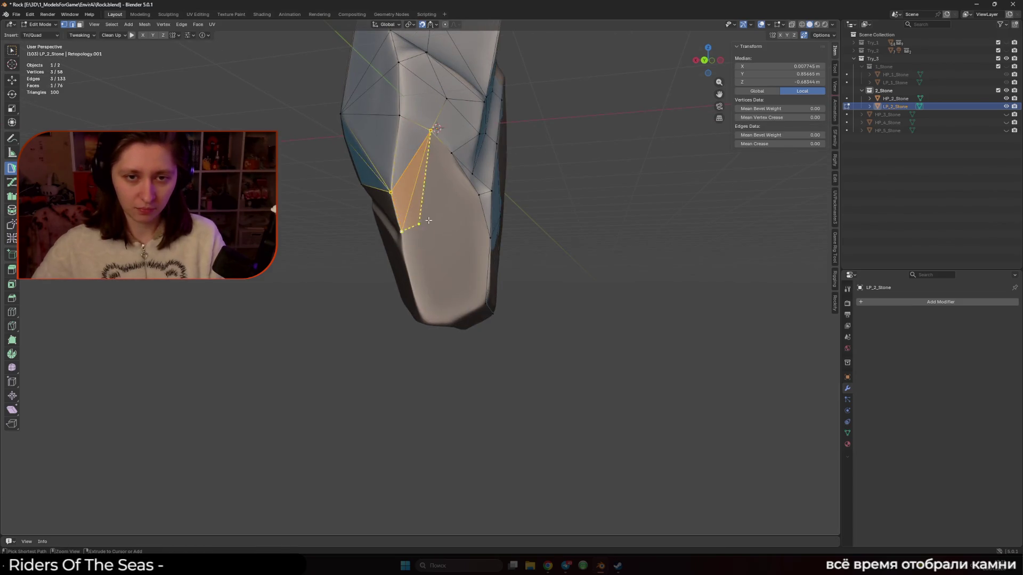
left_click(407, 222, "shift")
Fill a correct new triangle face from a different edge.
left_click(396, 213)
left_click(424, 140)
middle_click_drag(424, 202, 424, 220)
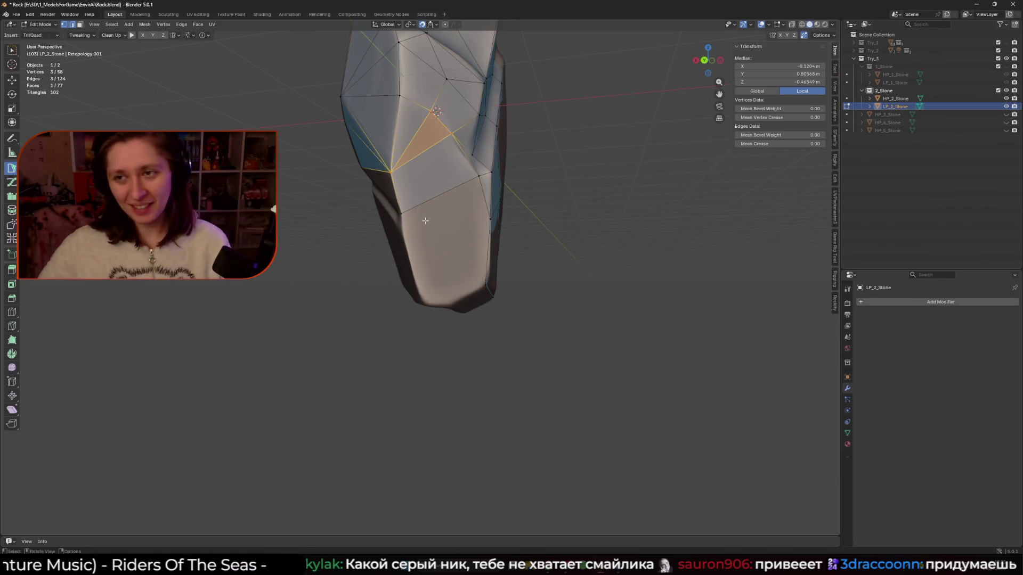
middle_click_drag(368, 268, 440, 255)
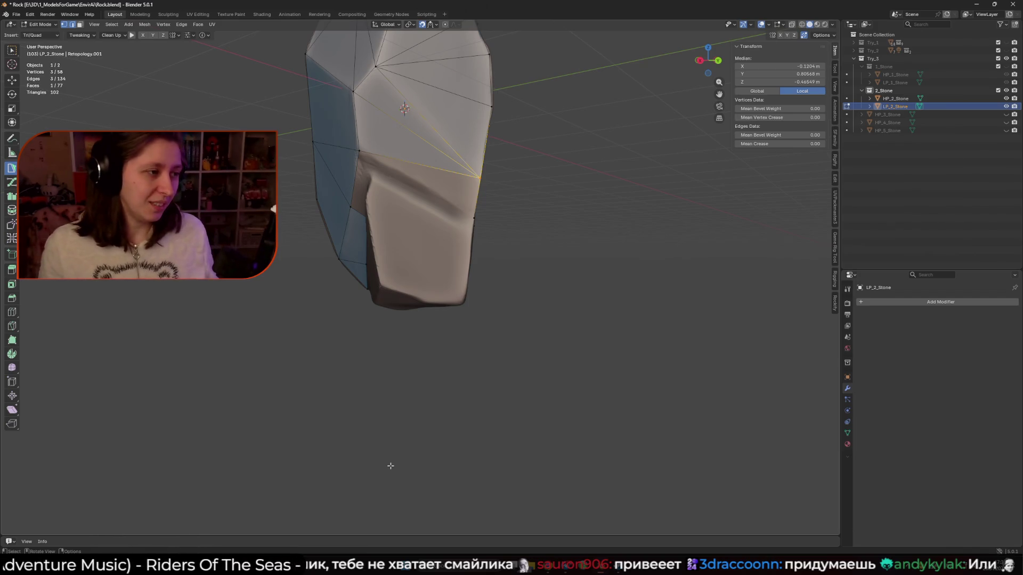
Turn the previewed triangle off a selected edge into a face.
left_click(421, 164)
middle_click_drag(421, 165, 409, 202, "shift")
left_click(460, 252, "ctrl")
middle_click_drag(460, 252, 305, 284)
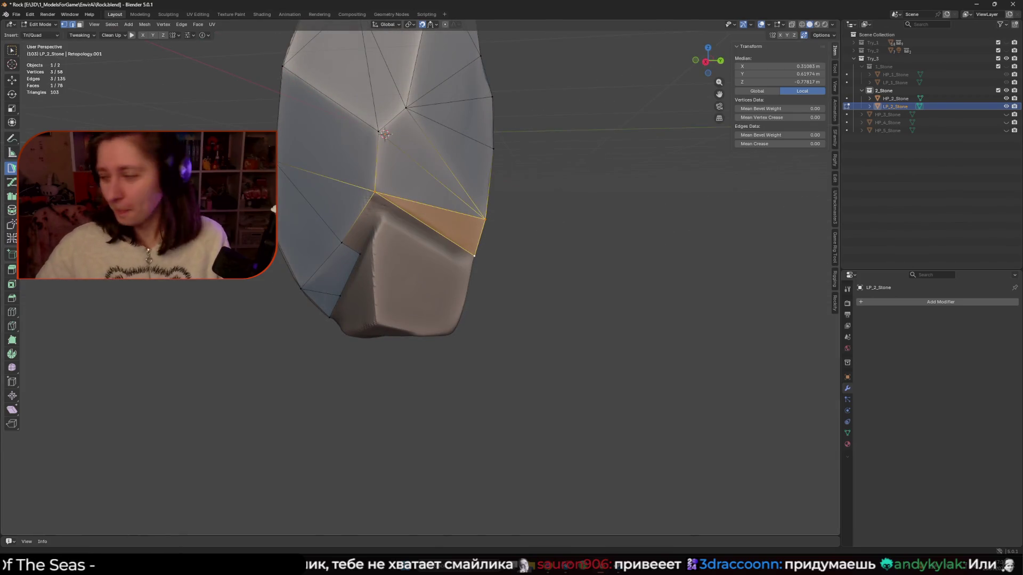
mouse_move(597, 301)
middle_mouse_down()
mouse_move(453, 226)
mouse_move(439, 243)
mouse_move(474, 274)
mouse_move(379, 254)
middle_mouse_up()
Add a triangle from another edge and merge its new vertex onto a neighbour.
left_click(453, 226)
left_click(405, 209, "ctrl")
left_click_drag(378, 254, 369, 260, "ctrl")
middle_click_drag(358, 262, 394, 232)
left_click_drag(394, 235, 396, 234)
middle_click_drag(397, 234, 458, 264)
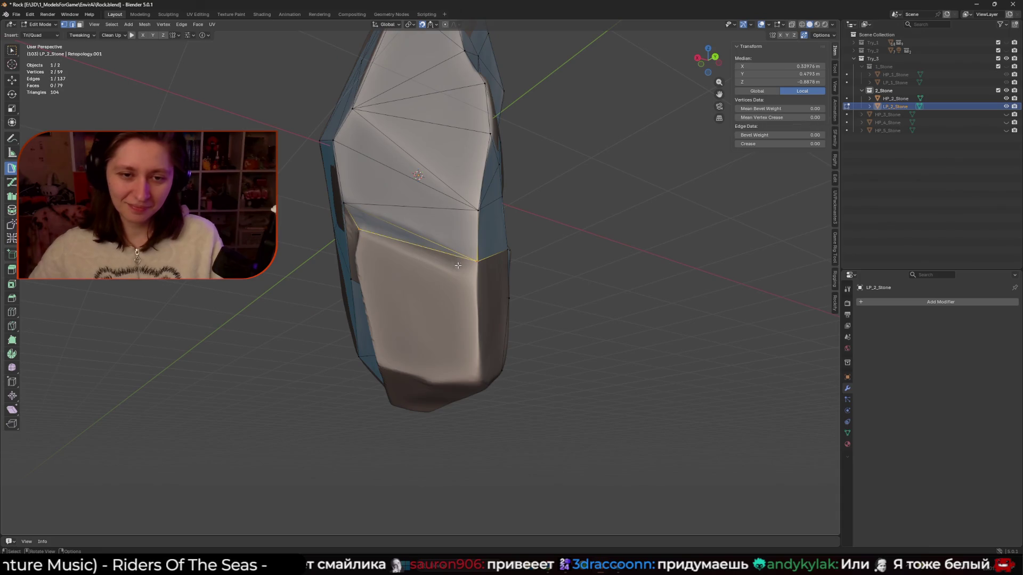
Commit a new face along the edge and move its vertex into place.
left_click(476, 284)
mouse_move(475, 284)
middle_mouse_down()
mouse_move(376, 235)
mouse_move(416, 213)
mouse_move(417, 236)
middle_mouse_up()
left_click(409, 270)
middle_click_drag(410, 271, 452, 237)
left_click_drag(452, 237, 452, 235)
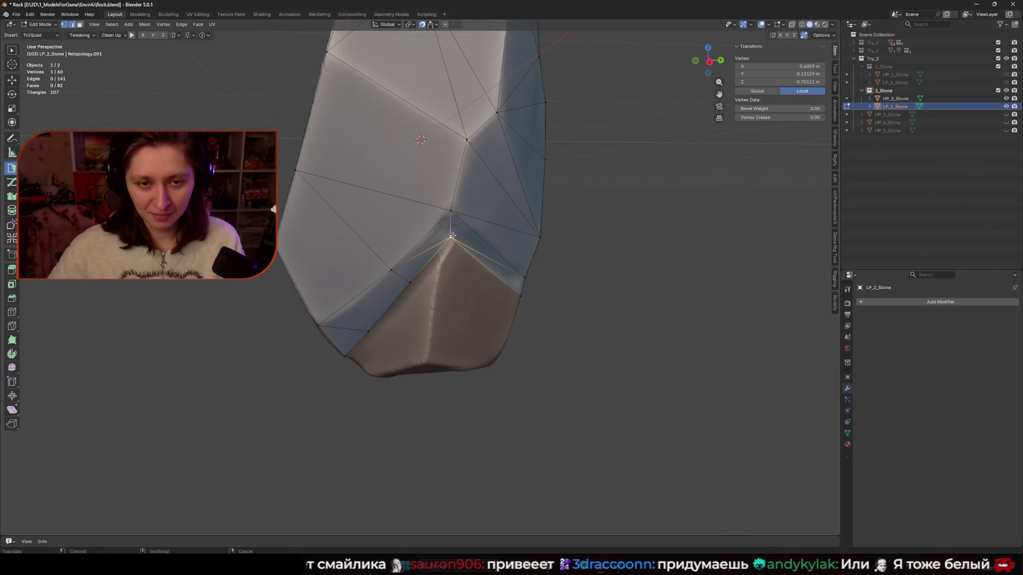
Collapse the new quad into a triangle and fit its vertex to the surface.
left_click(443, 243)
middle_click_drag(442, 242, 467, 245)
middle_click_drag(438, 288, 457, 256)
left_click(451, 271, "shift")
left_click_drag(457, 255, 459, 255)
mouse_move(458, 254)
middle_mouse_down()
mouse_move(468, 263)
mouse_move(397, 277)
mouse_move(460, 276)
middle_mouse_up()
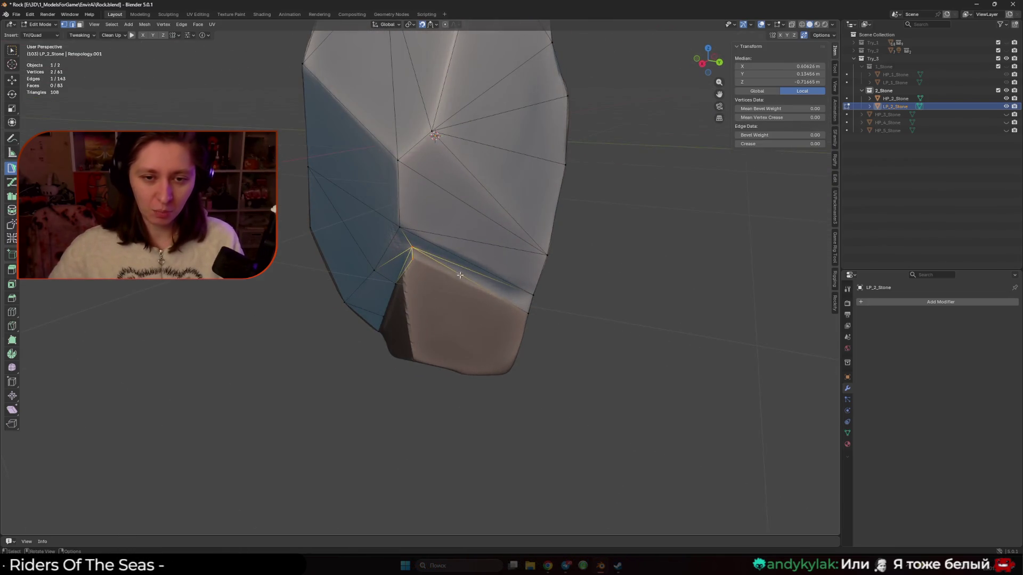
Add triangle faces toward the rock's bottom corner, inserting an edge vertex.
left_click(528, 313)
middle_click_drag(527, 312, 451, 271)
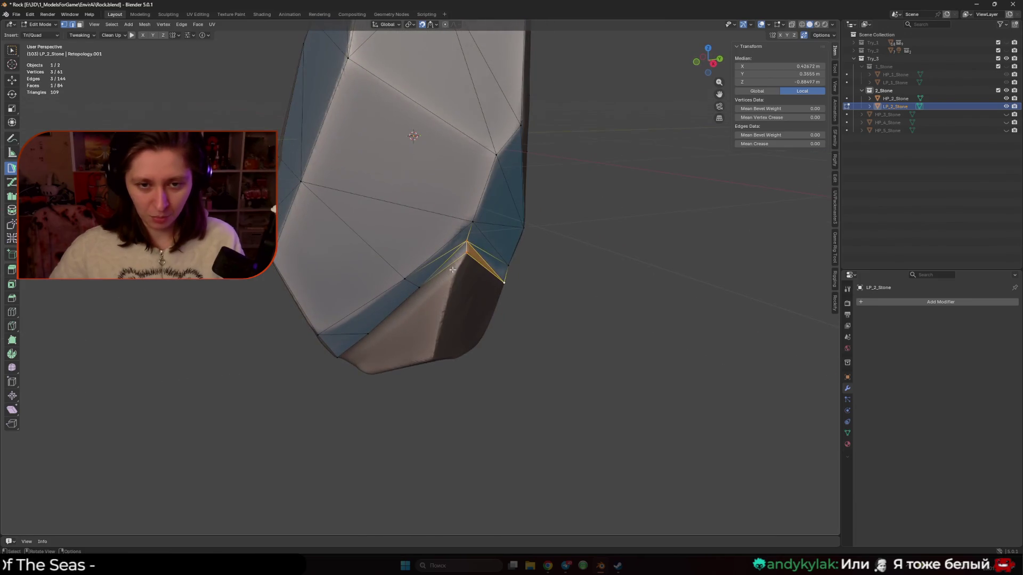
left_click(449, 269)
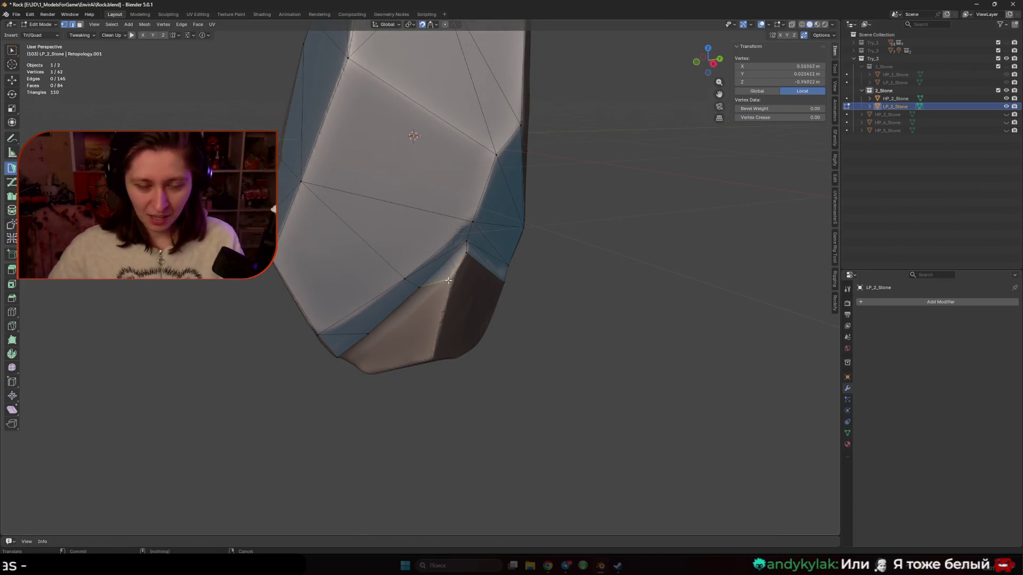
mouse_move(450, 276)
middle_mouse_down()
mouse_move(457, 245)
mouse_move(420, 257)
mouse_move(406, 280)
mouse_move(365, 301)
middle_mouse_up()
left_click(457, 244)
left_click(370, 309)
left_click(366, 301)
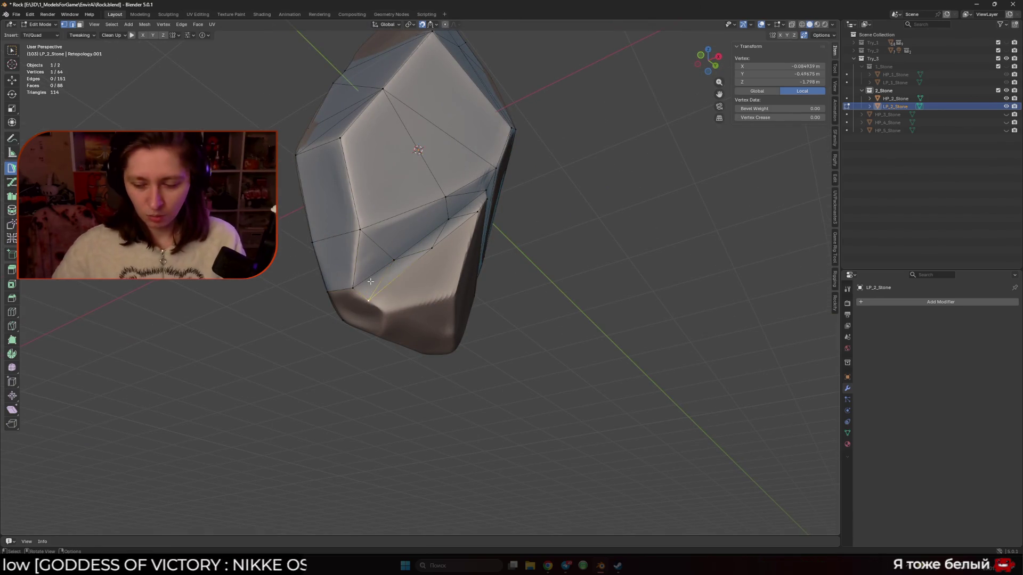
Add a triangle at the lower corner, then delete the two bad faces.
mouse_move(544, 368)
middle_mouse_down()
mouse_move(373, 239)
mouse_move(346, 267)
middle_mouse_up()
left_click(360, 236)
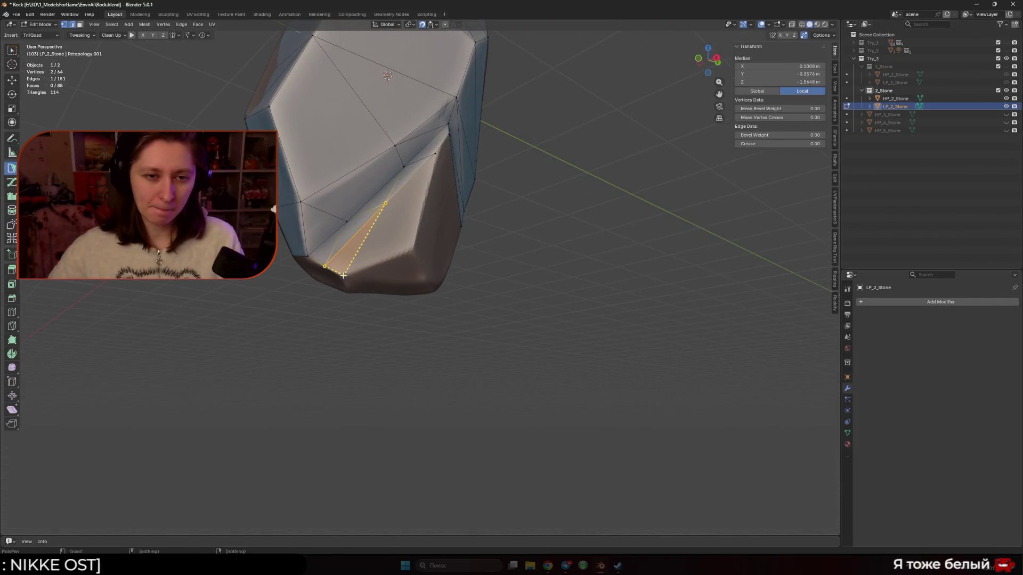
middle_click_drag(404, 245, 368, 240)
left_click(326, 271)
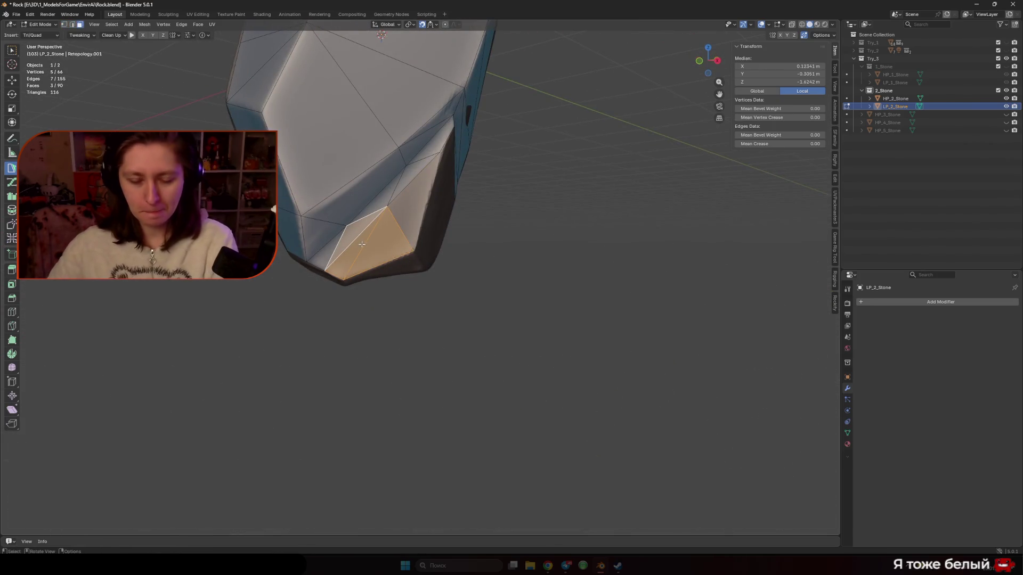
key("x")
left_click(359, 244)
key("1")
Place a new edge-joined vertex and merge it into a neighbouring vertex.
right_click(334, 252)
left_click(337, 250)
mouse_move(407, 254)
left_mouse_down()
mouse_move(331, 274)
mouse_move(394, 226)
mouse_move(412, 247)
left_mouse_up()
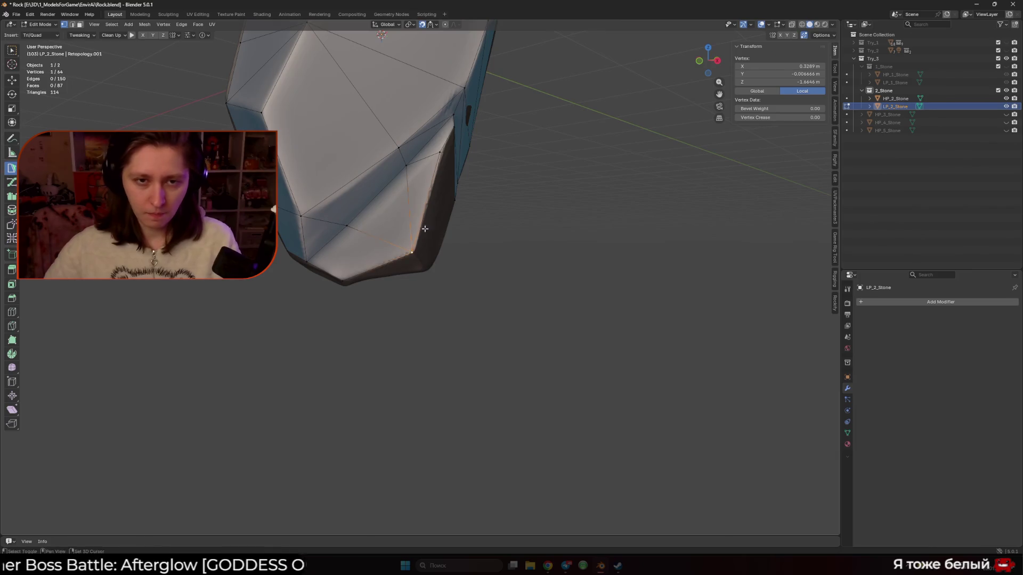
middle_click_drag(412, 247, 403, 271)
left_click(439, 172)
mouse_move(439, 172)
middle_mouse_down()
mouse_move(472, 204)
mouse_move(361, 251)
mouse_move(433, 250)
mouse_move(450, 237)
mouse_move(416, 231)
mouse_move(408, 278)
mouse_move(421, 276)
middle_mouse_up()
Fill the gap off the lower edge with a new triangle and fit its vertex.
left_click(406, 276)
left_click(402, 212)
middle_click_drag(474, 304, 435, 278)
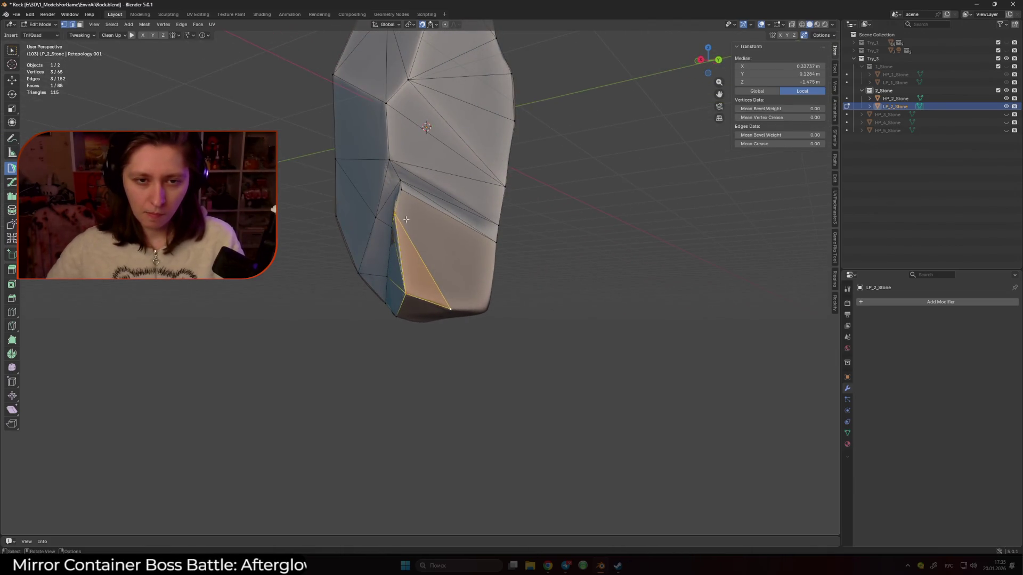
middle_click_drag(434, 249, 453, 269)
left_click(471, 289, "ctrl")
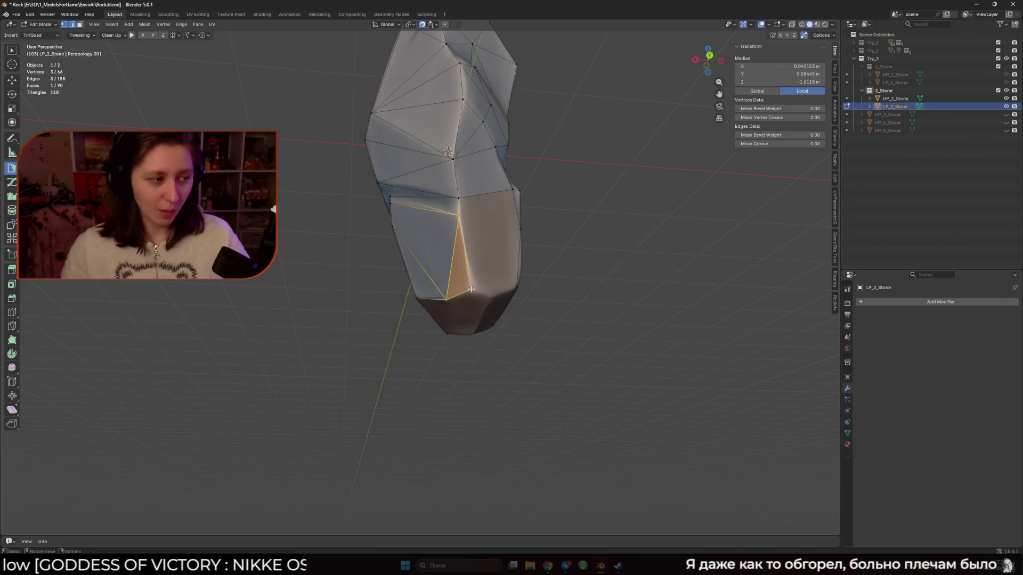
middle_click_drag(471, 289, 448, 304)
left_click_drag(448, 303, 447, 302)
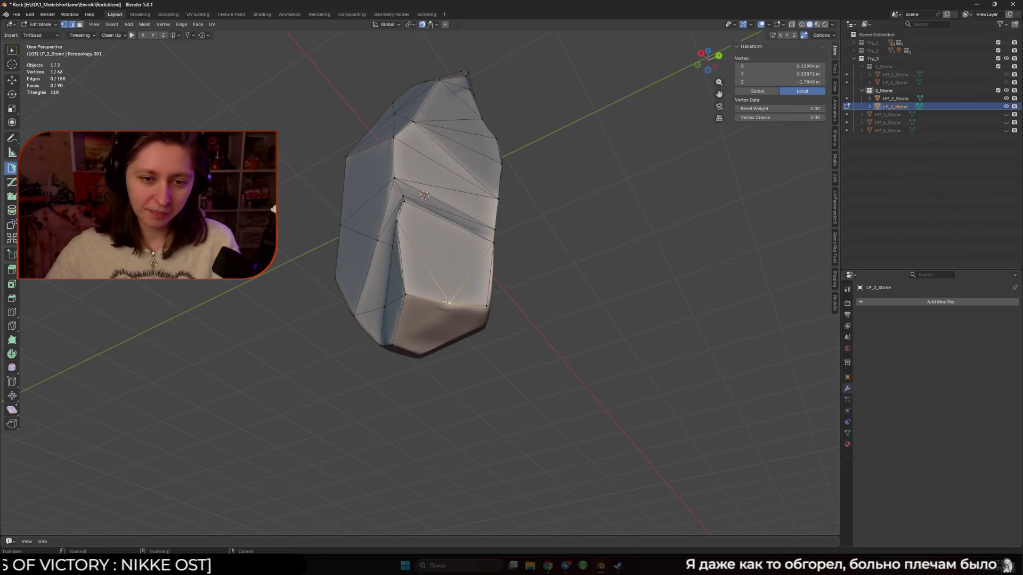
mouse_move(483, 291)
middle_mouse_down()
mouse_move(471, 302)
mouse_move(450, 246)
mouse_move(502, 272)
mouse_move(459, 269)
mouse_move(552, 286)
mouse_move(430, 274)
mouse_move(399, 253)
middle_mouse_up()
Split the lower face and add a quad plus neighbouring faces in the lower gap.
left_click(450, 247, "ctrl")
left_click(482, 258)
left_click(433, 260)
left_click(453, 277, "ctrl")
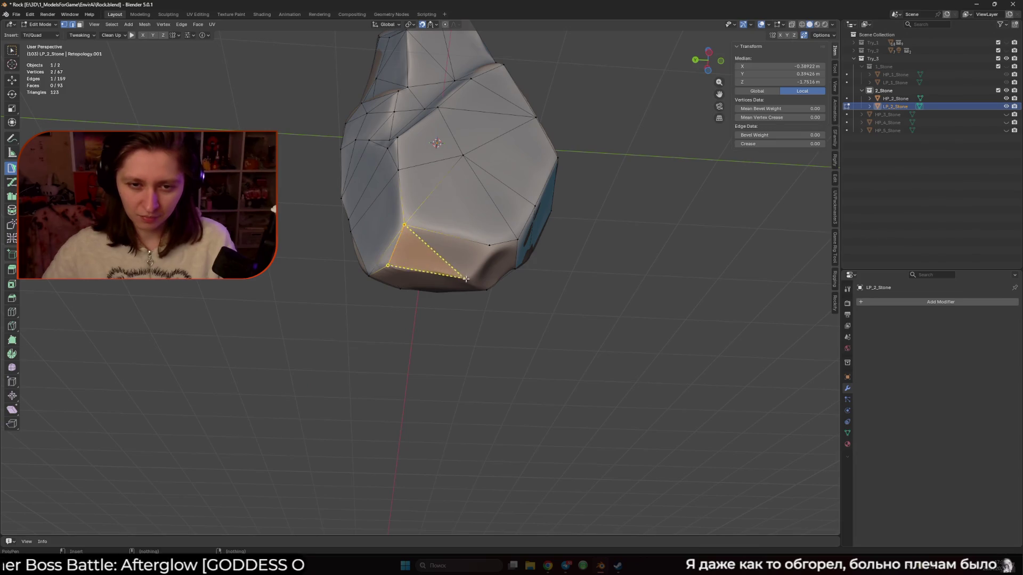
mouse_move(463, 267)
middle_mouse_down()
mouse_move(506, 232)
mouse_move(420, 243)
mouse_move(421, 314)
mouse_move(417, 288)
middle_mouse_up()
left_click(501, 228, "ctrl")
Delete an unwanted quad and close the last gaps with triangle faces.
left_click(420, 248)
left_click(425, 308, "shift")
left_click(422, 313, "shift")
left_click(424, 299)
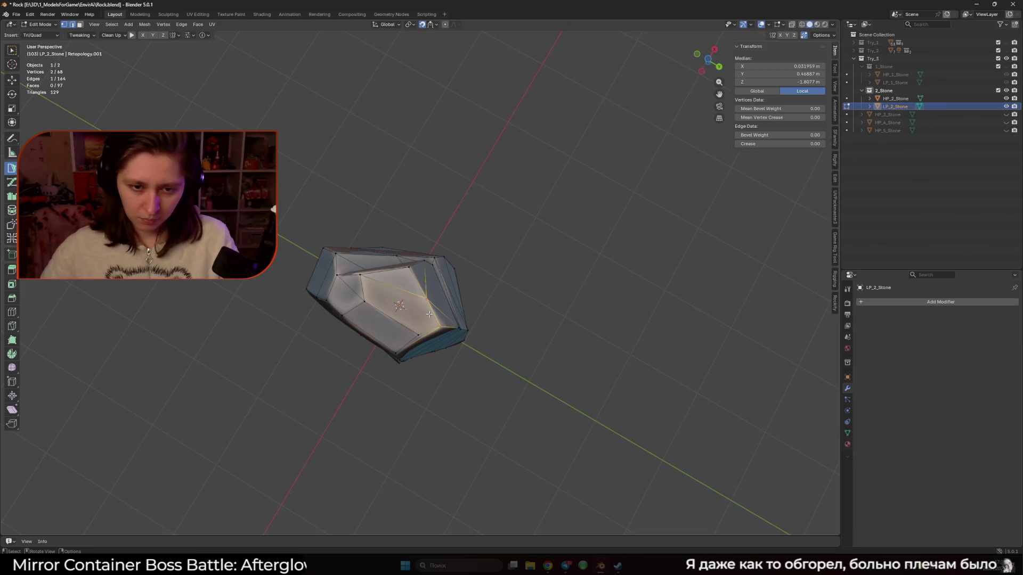
left_click(418, 315)
mouse_move(530, 290)
middle_mouse_down()
mouse_move(513, 279)
mouse_move(506, 337)
middle_mouse_up()
Save Rock.blend, return to Object Mode and hide the 2_Stone collection.
key("ctrl+s")
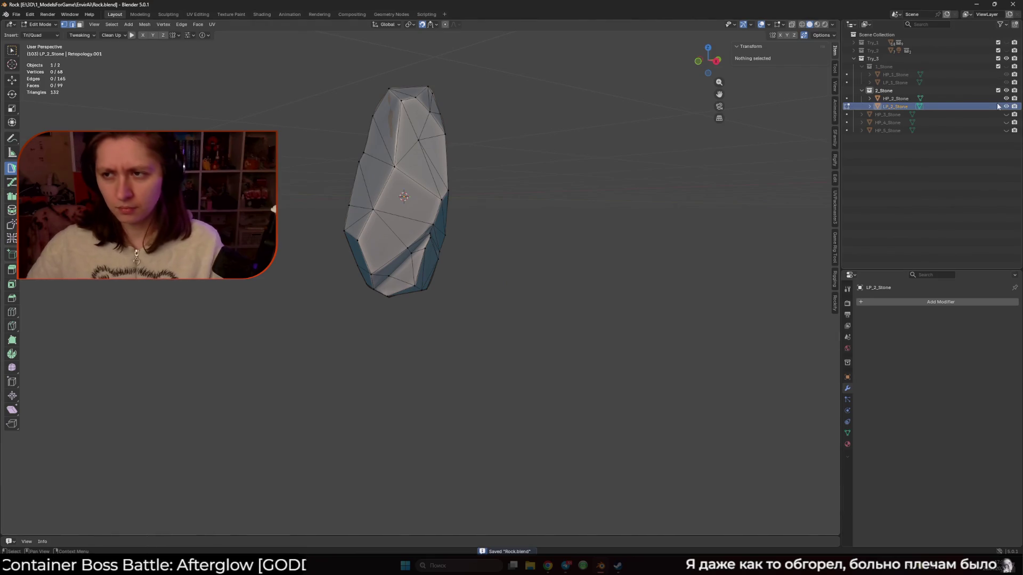
key("Tab")
scroll(557, 258, "down", 4)
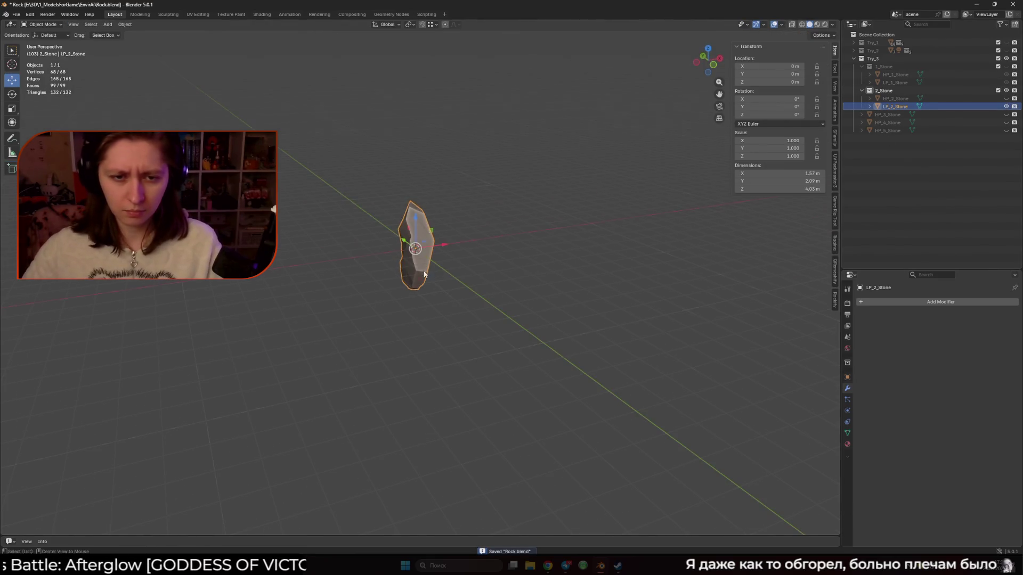
left_click(1007, 91)
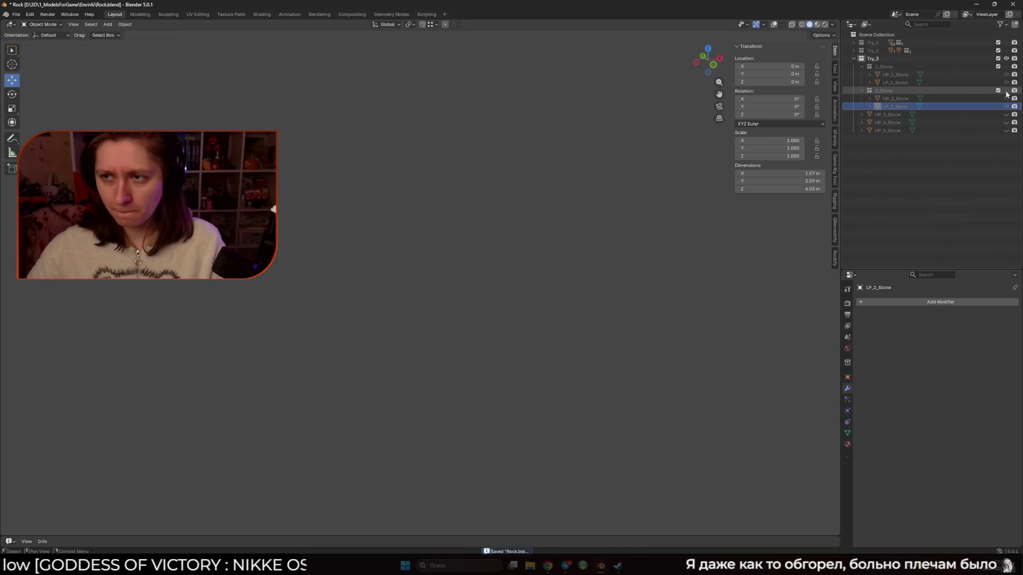
Create a new collection for HP_3_Stone, name it 3_Stone, and move it under Try_3.
left_click(951, 114)
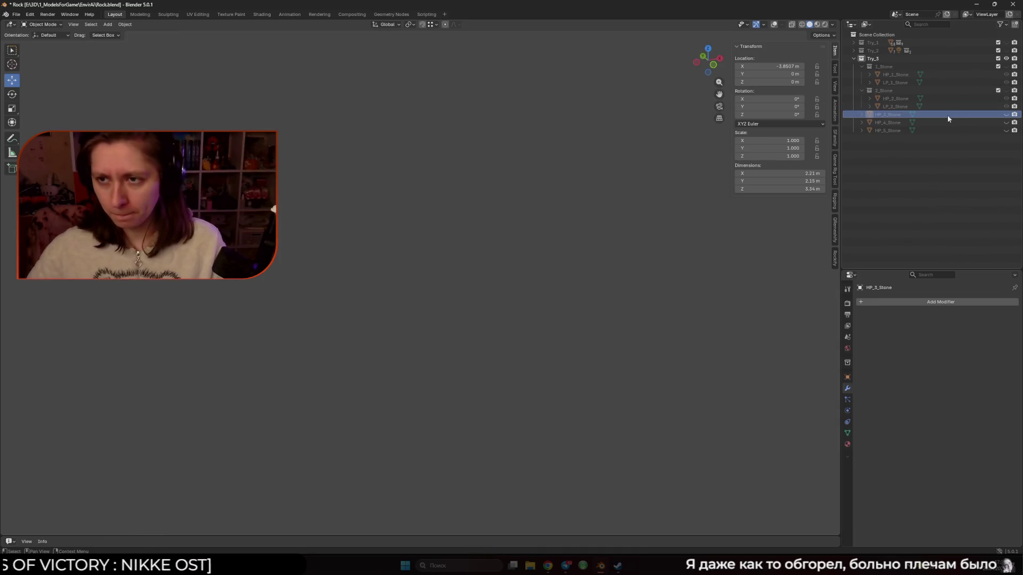
left_click(1015, 24)
double_click(885, 139)
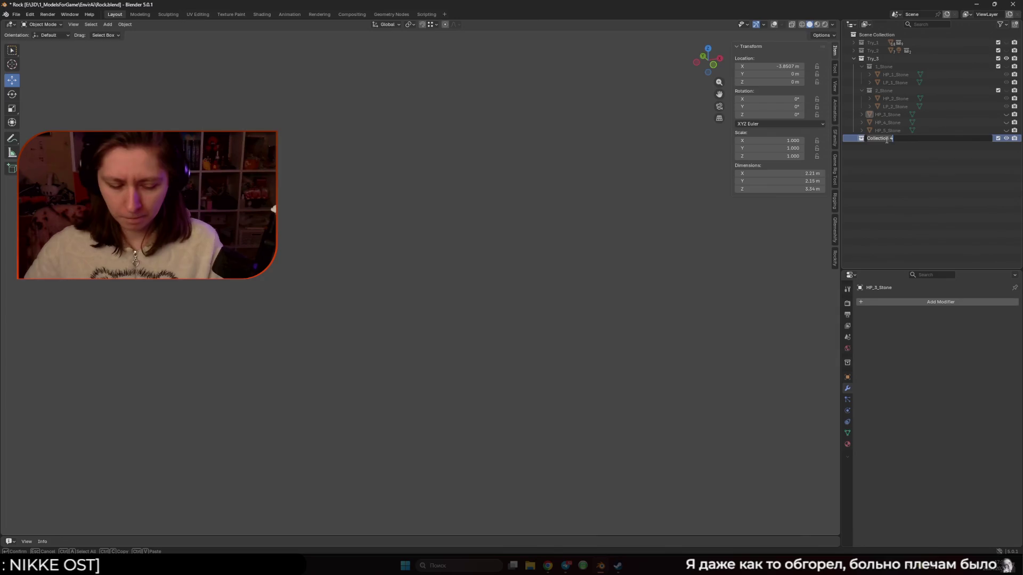
key("Return")
double_click(893, 138)
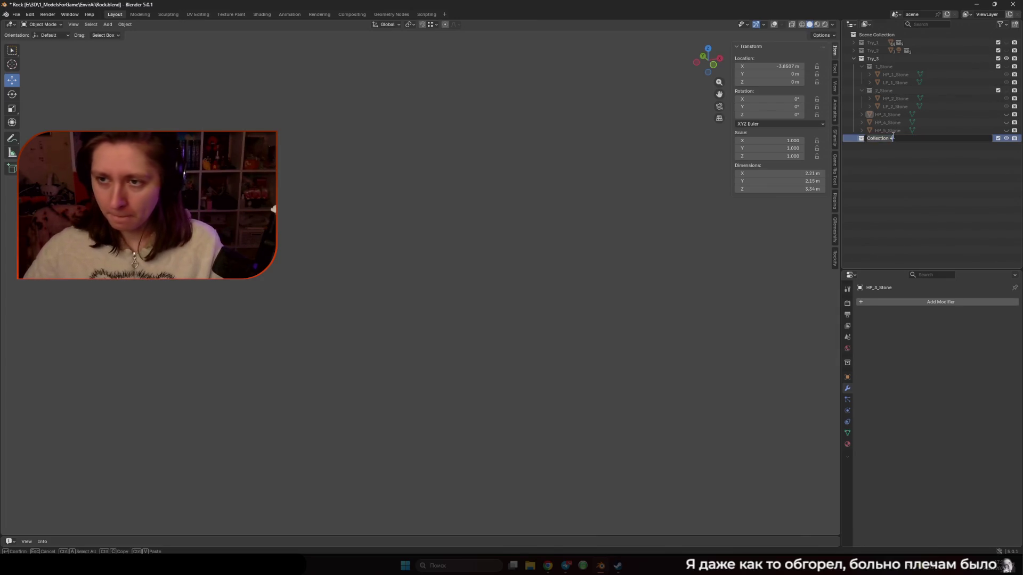
type("3_Stone")
key("Return")
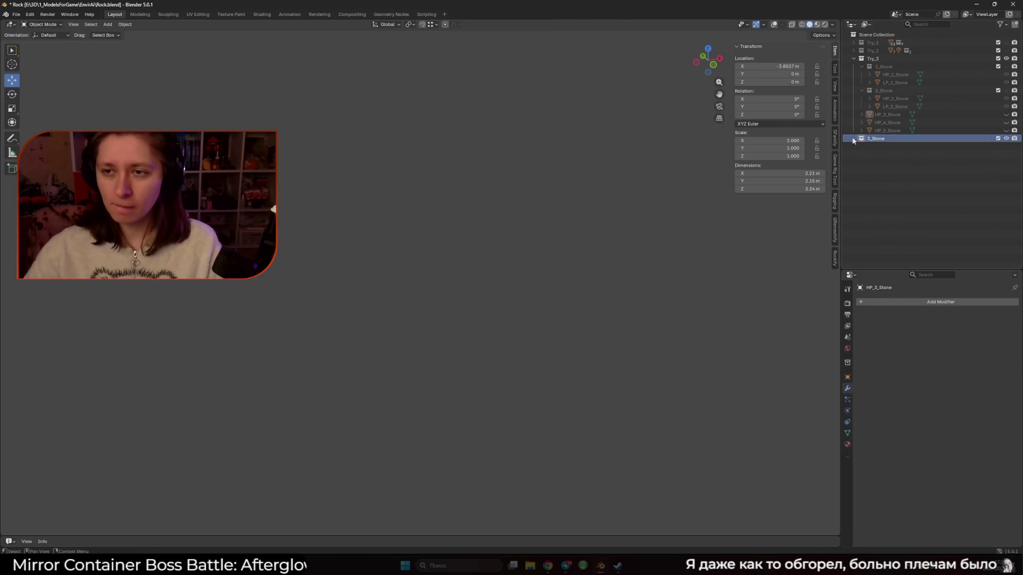
left_click_drag(873, 140, 874, 58)
Put HP_3_Stone into the 3_Stone collection and set its origin to the rock's centre.
left_click_drag(890, 123, 888, 115)
scroll(368, 245, "up", 8)
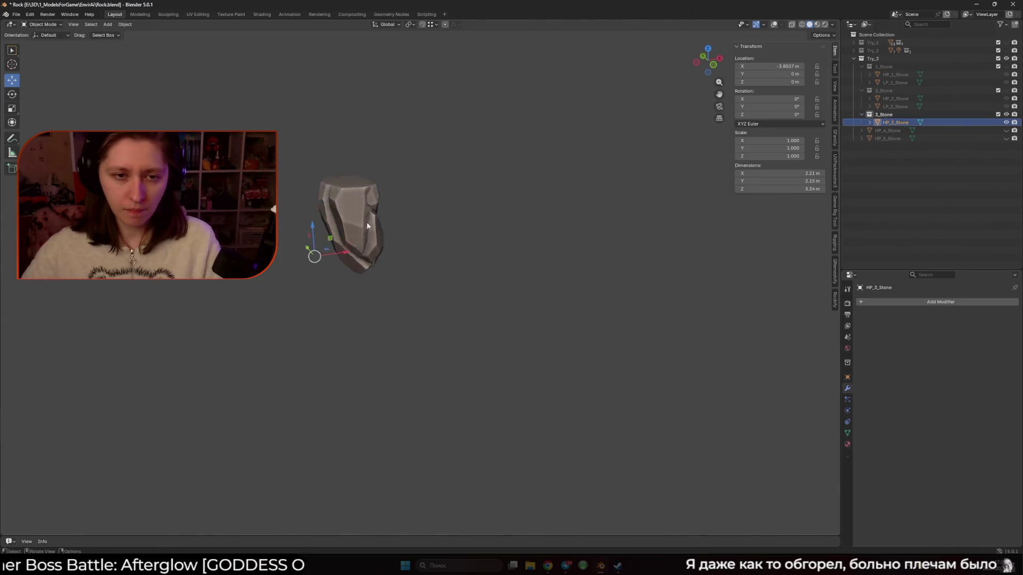
mouse_move(388, 224)
middle_mouse_down()
mouse_move(384, 258)
mouse_move(398, 262)
mouse_move(401, 244)
mouse_move(484, 257)
mouse_move(392, 251)
middle_mouse_up()
key("Tab")
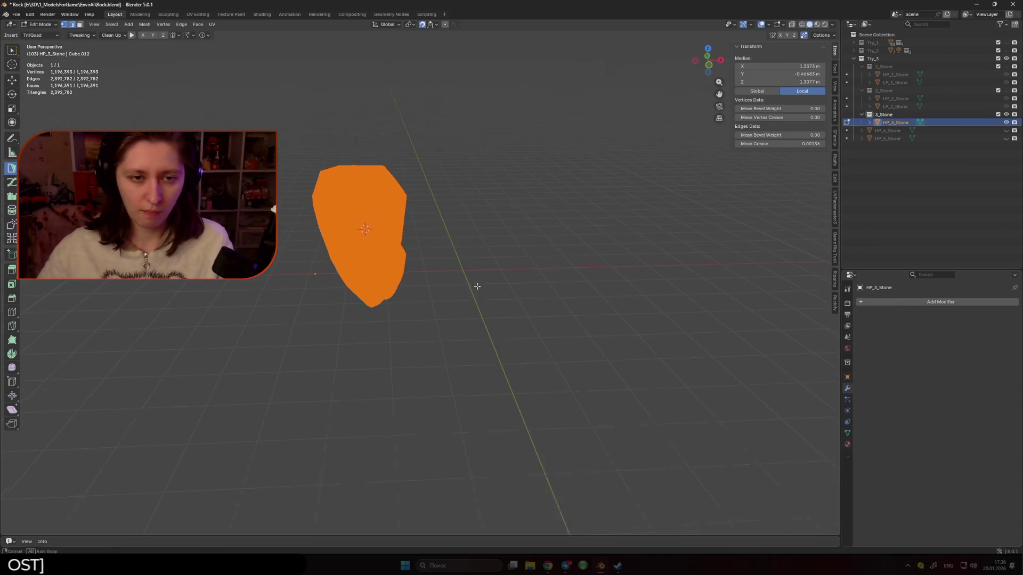
key("Tab")
key("q")
left_click(469, 280)
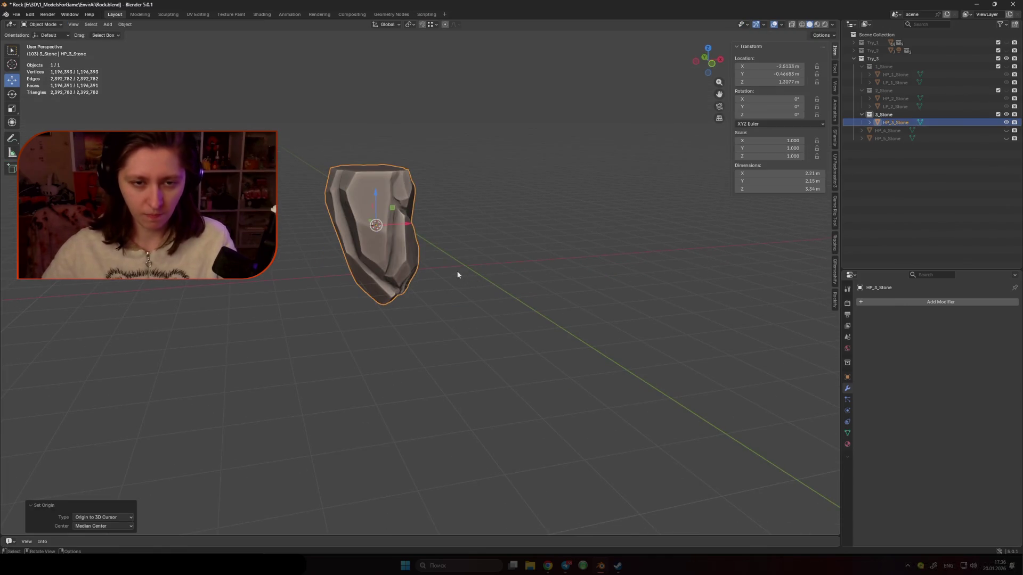
Reset the 3D cursor and snap HP_3_Stone to the world origin (Selection to Cursor).
key("shift+c")
left_click(125, 25)
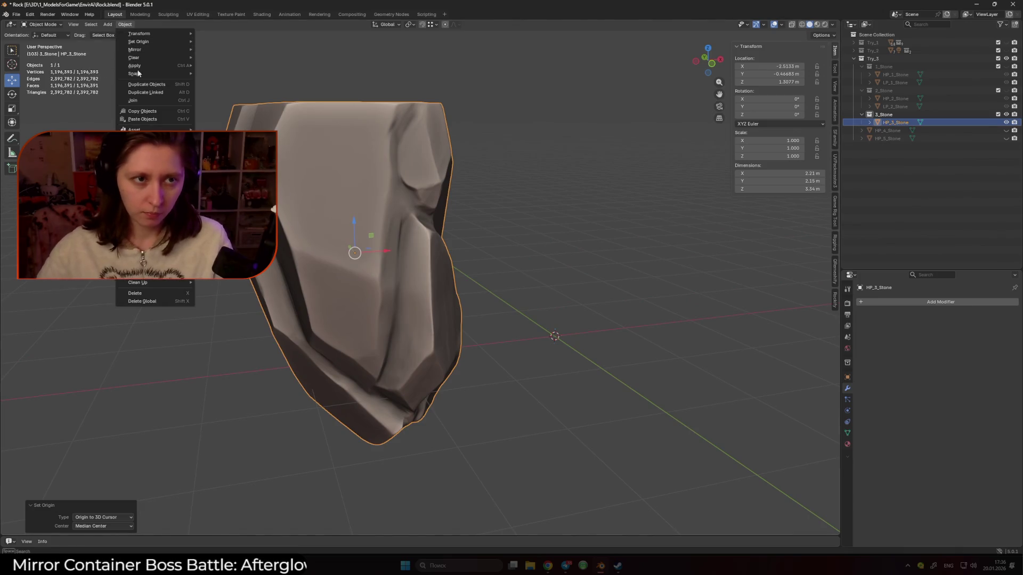
mouse_move(155, 74)
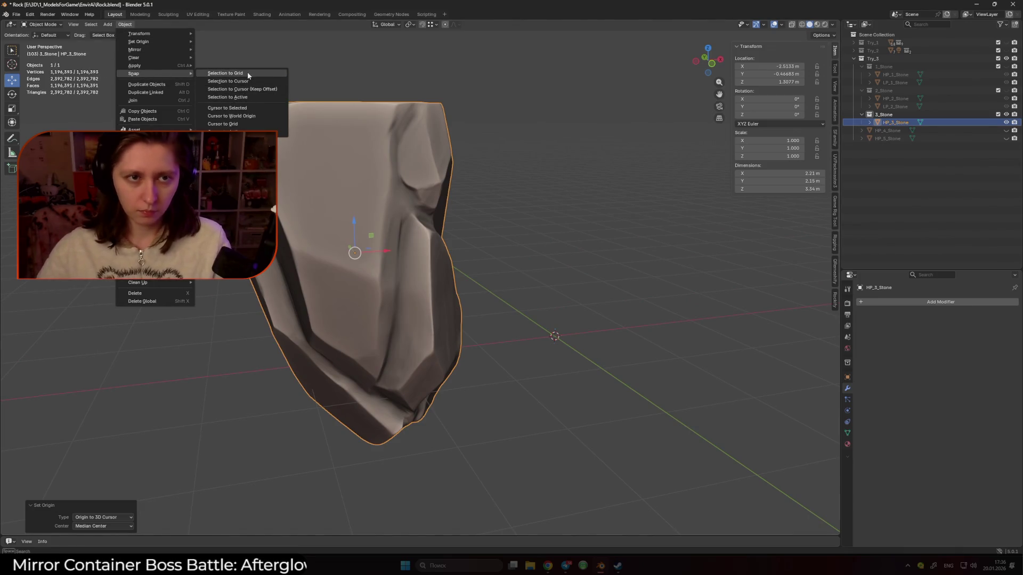
left_click(260, 81)
scroll(564, 176, "down", 3)
scroll(561, 175, "up", 2)
scroll(465, 238, "up", 1)
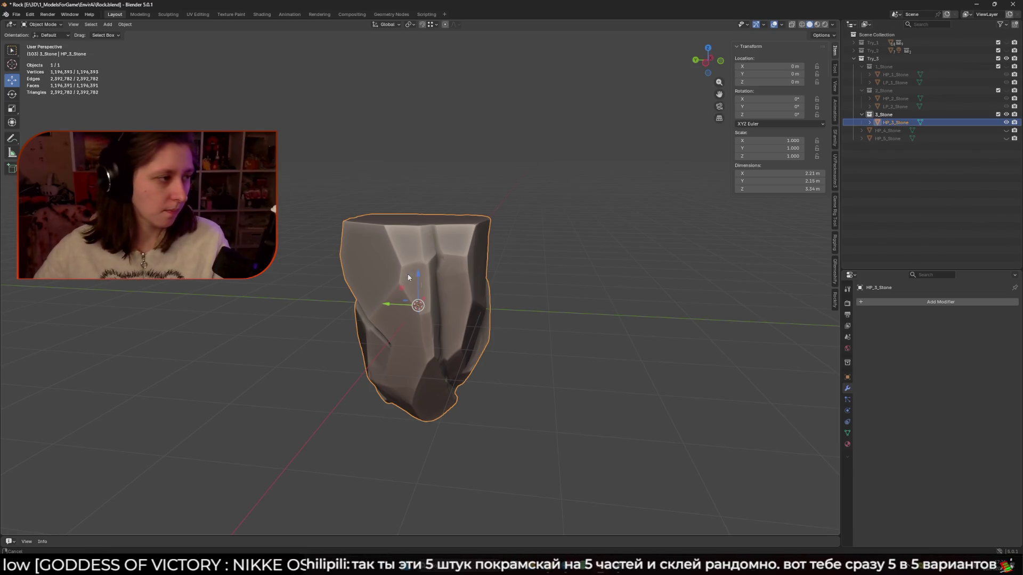
middle_click_drag(469, 242, 446, 265)
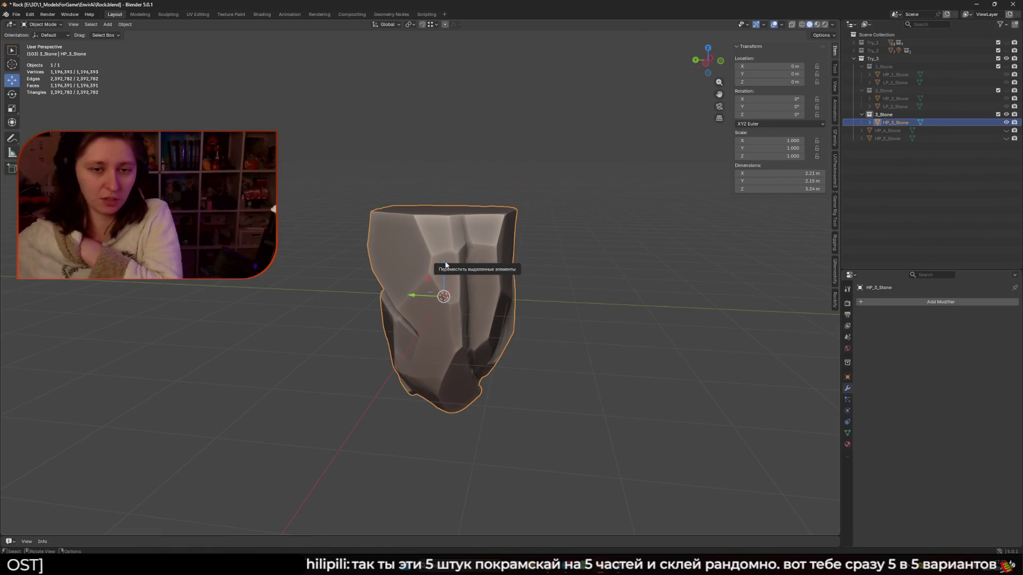
mouse_move(523, 222)
middle_mouse_down()
mouse_move(558, 249)
mouse_move(567, 285)
mouse_move(590, 280)
mouse_move(638, 297)
mouse_move(605, 329)
middle_mouse_up()
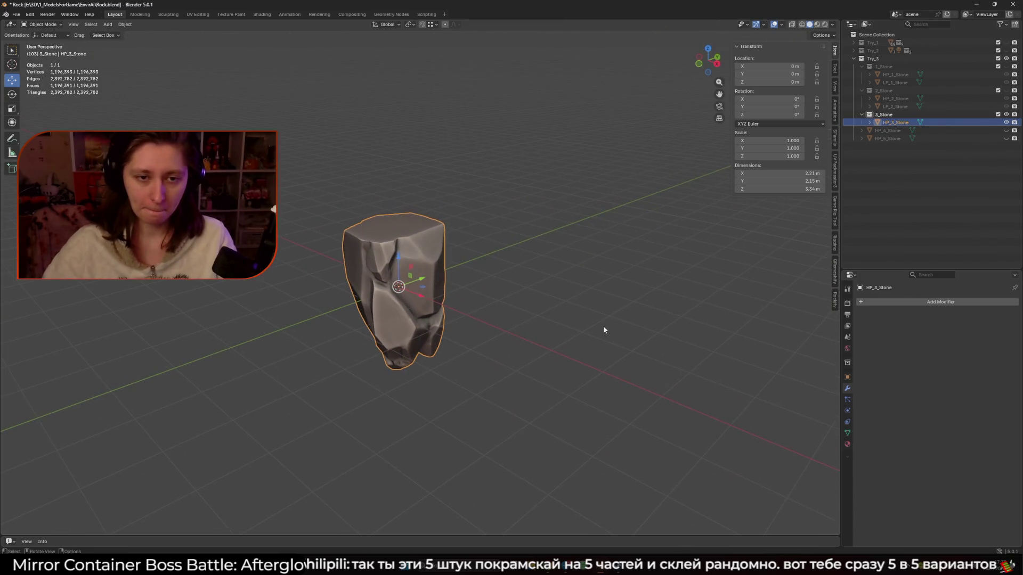
middle_click_drag(497, 373, 423, 347)
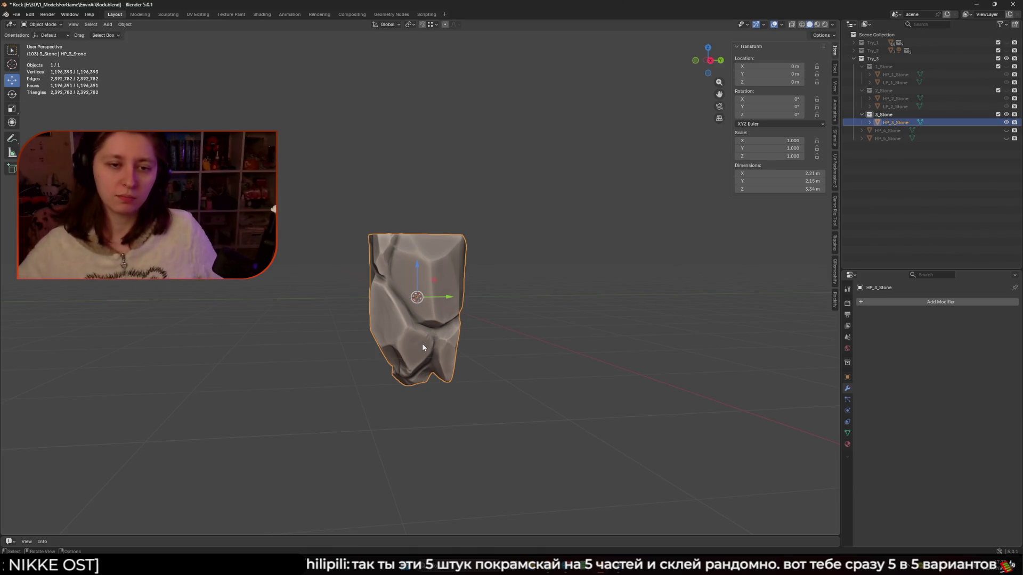
mouse_move(423, 347)
middle_mouse_down()
mouse_move(448, 281)
mouse_move(465, 293)
middle_mouse_up()
Add a Retopology at Active mesh object for HP_3_Stone.
key("shift+a")
mouse_move(465, 292)
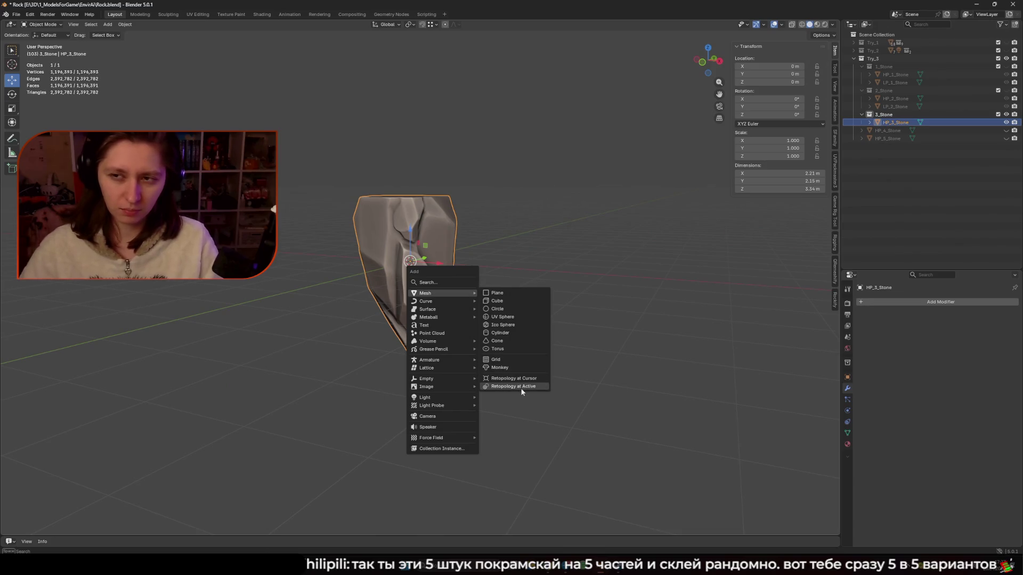
left_click(520, 388)
Rename the new retopology object to LP_3_Stone.
double_click(921, 130)
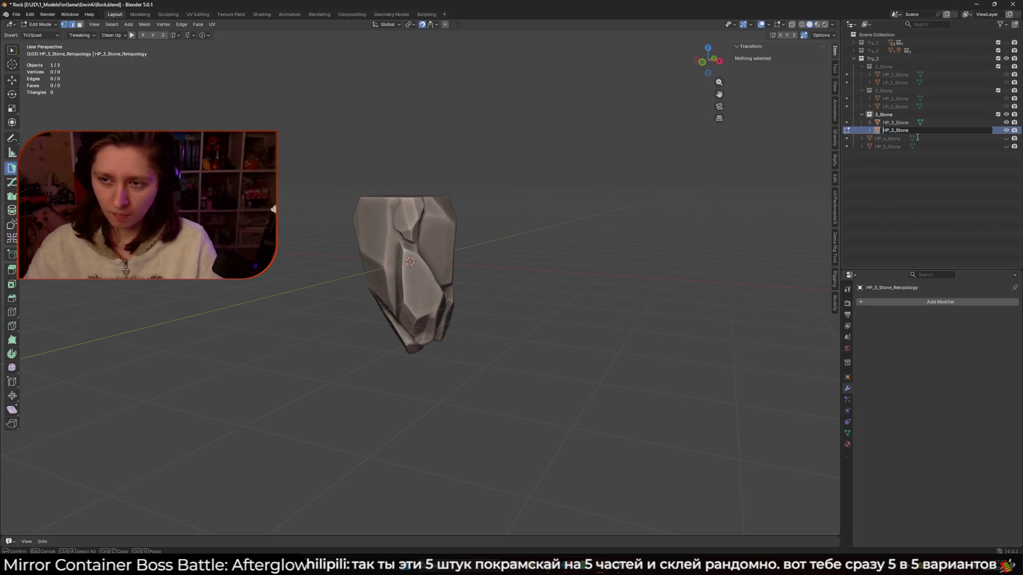
key("Home")
key("Delete")
type("L")
key("Return")
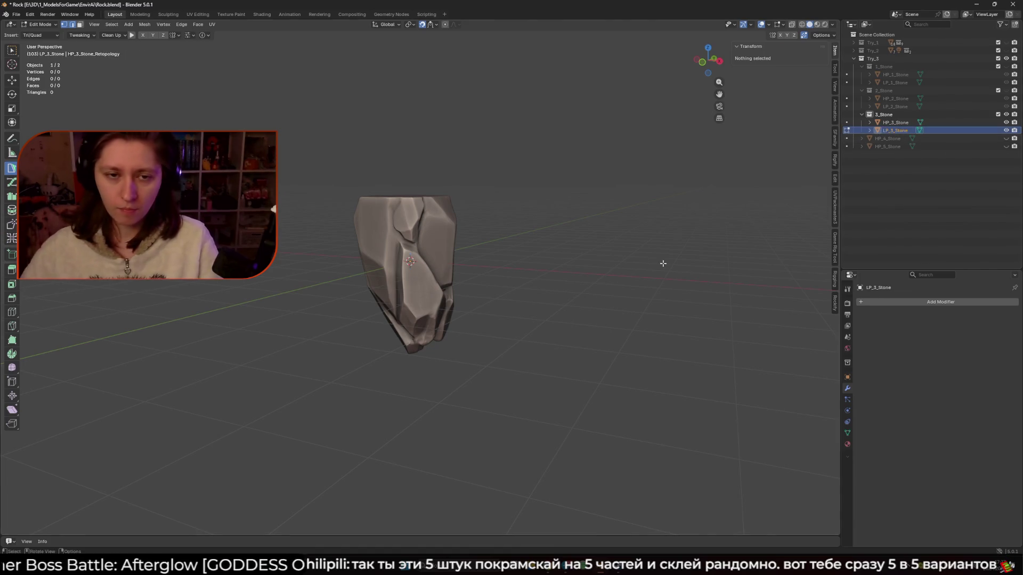
mouse_move(511, 237)
middle_mouse_down()
mouse_move(401, 240)
mouse_move(448, 268)
middle_mouse_up()
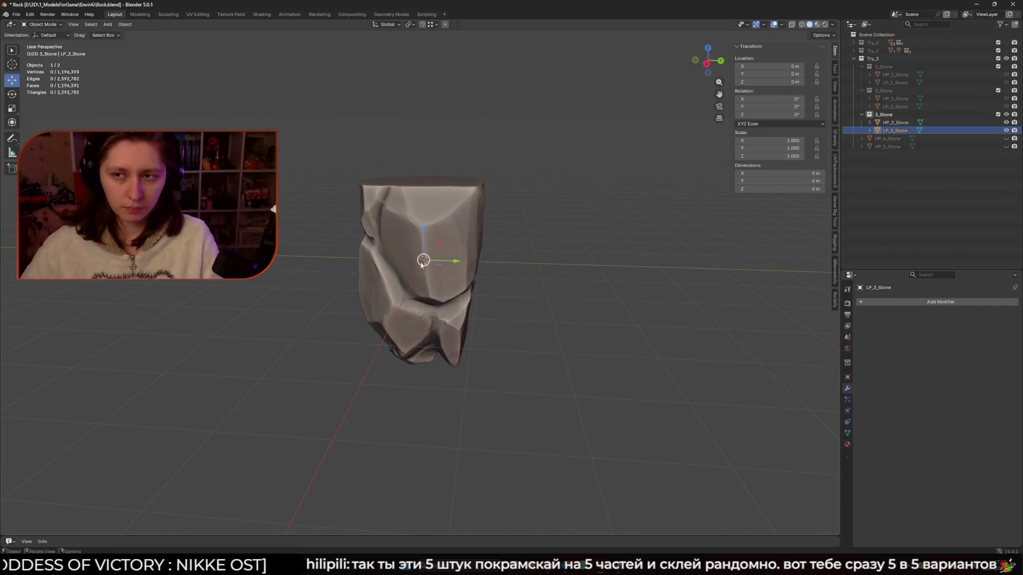
Place the first Poly Build vertices near the rock's top, forming the initial triangle and quad faces.
scroll(307, 253, "up", 2)
middle_click_drag(308, 252, 421, 241)
left_click(435, 213)
left_click(460, 205)
middle_click_drag(460, 205, 446, 277)
left_click(452, 295)
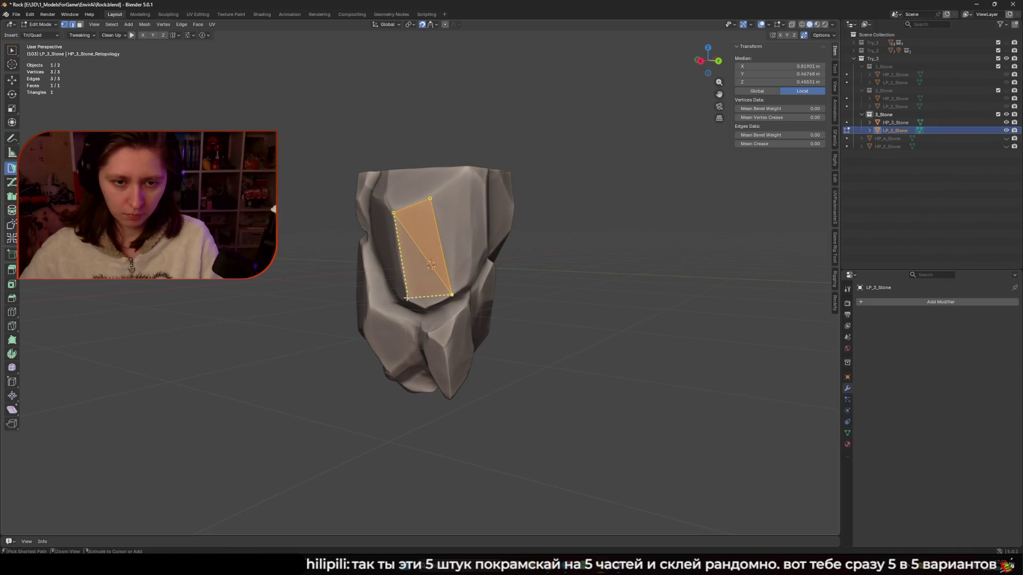
left_click(424, 297)
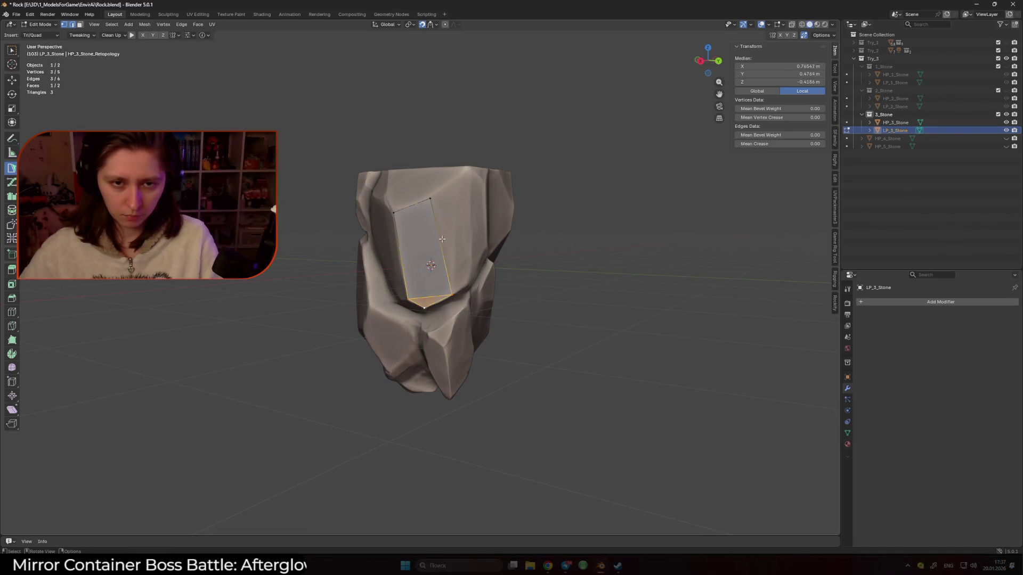
middle_click_drag(466, 189, 418, 201)
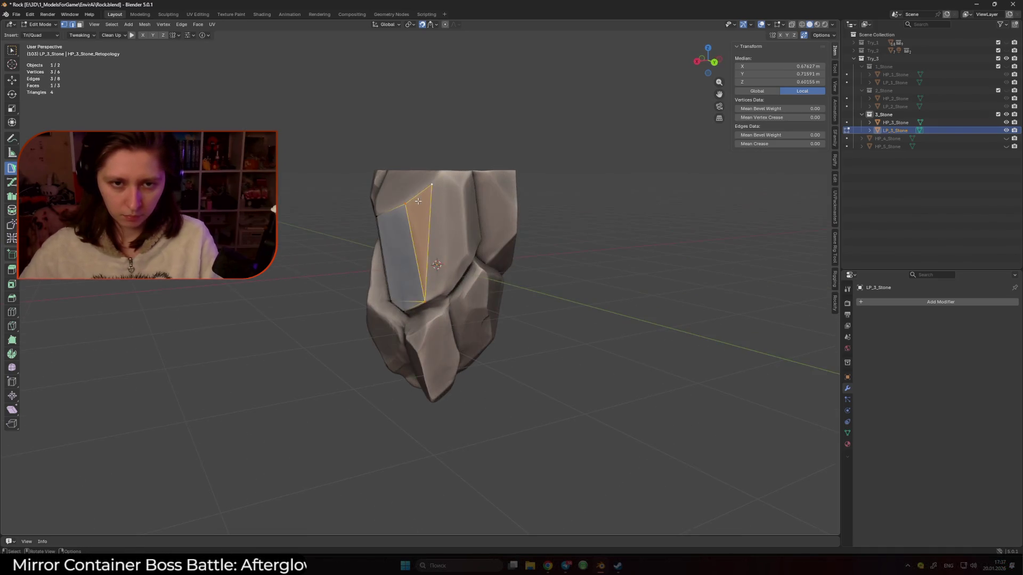
left_click(444, 174)
scroll(456, 282, "up", 2)
left_click_drag(456, 282, 456, 283)
Extend faces along the rock's top edge, moving the top-right vertex up onto the surface.
mouse_move(456, 282)
middle_mouse_down()
mouse_move(499, 226)
mouse_move(410, 229)
middle_mouse_up()
left_click(403, 227)
left_click(449, 218)
left_click(479, 231)
left_click_drag(499, 223, 499, 215)
middle_click_drag(506, 224, 468, 299)
left_click_drag(452, 313, 456, 315)
middle_click_drag(456, 316, 418, 333)
left_click(418, 334)
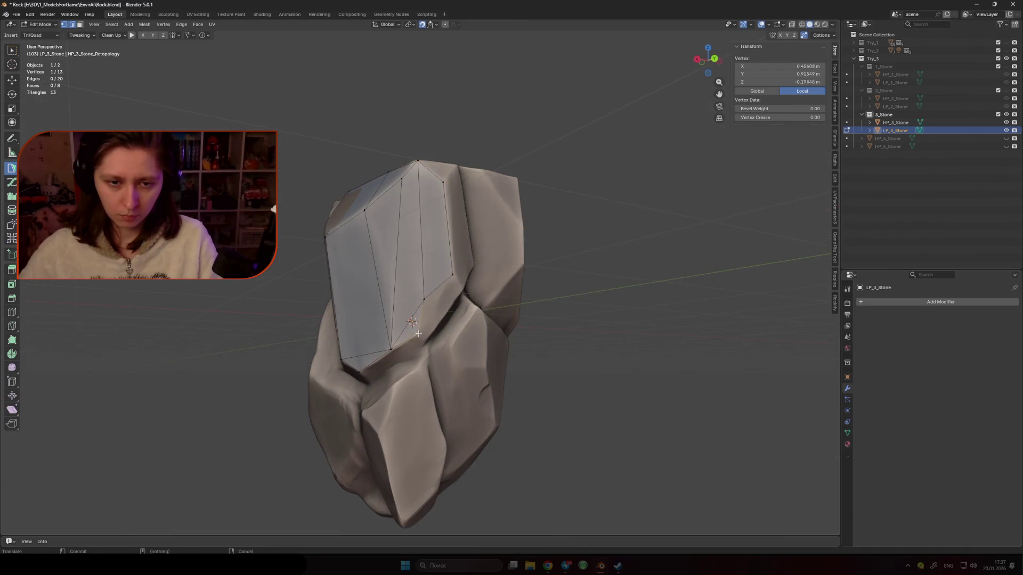
left_click(432, 301, "shift")
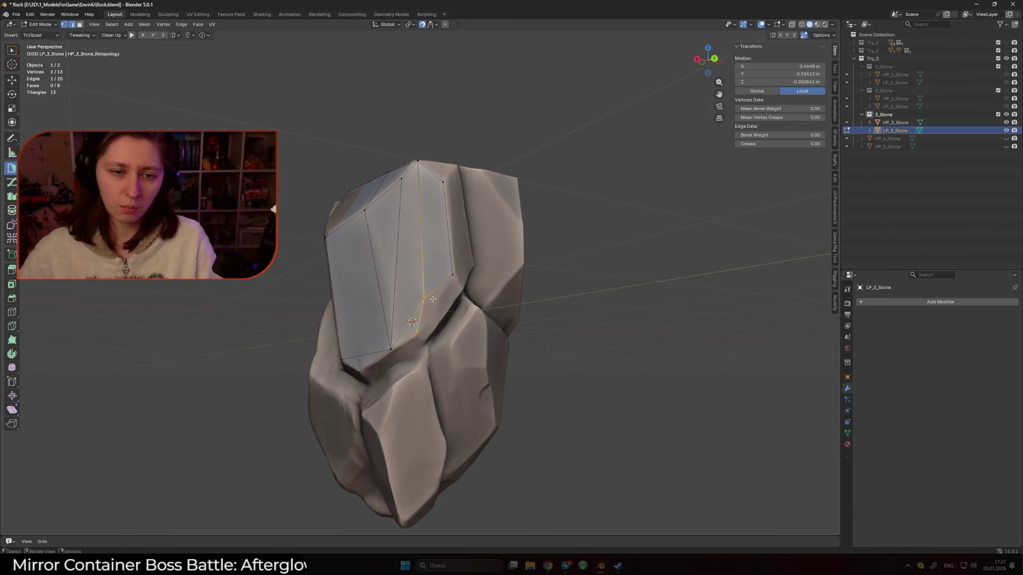
mouse_move(435, 303)
middle_mouse_down()
mouse_move(428, 261)
mouse_move(392, 215)
mouse_move(442, 248)
mouse_move(390, 265)
middle_mouse_up()
left_click(428, 261, "ctrl")
left_click(428, 261, "ctrl")
Build a triangle face off the mesh's lower-left vertex and adjust the new vertex.
left_click(443, 247)
scroll(444, 251, "up", 3)
left_click(389, 266)
left_click(389, 265)
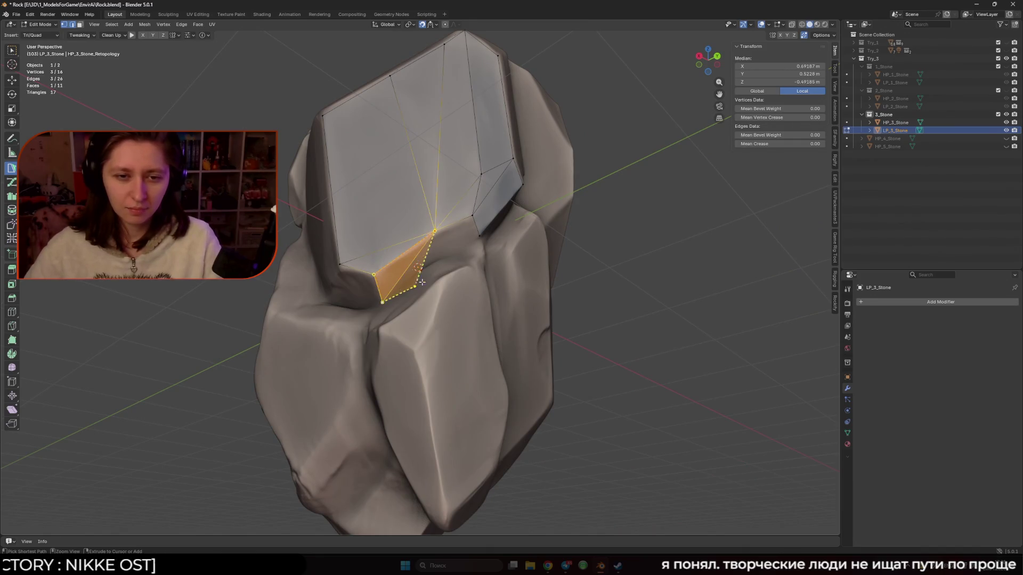
middle_click_drag(467, 247, 358, 282)
left_click(448, 256)
left_click(453, 251)
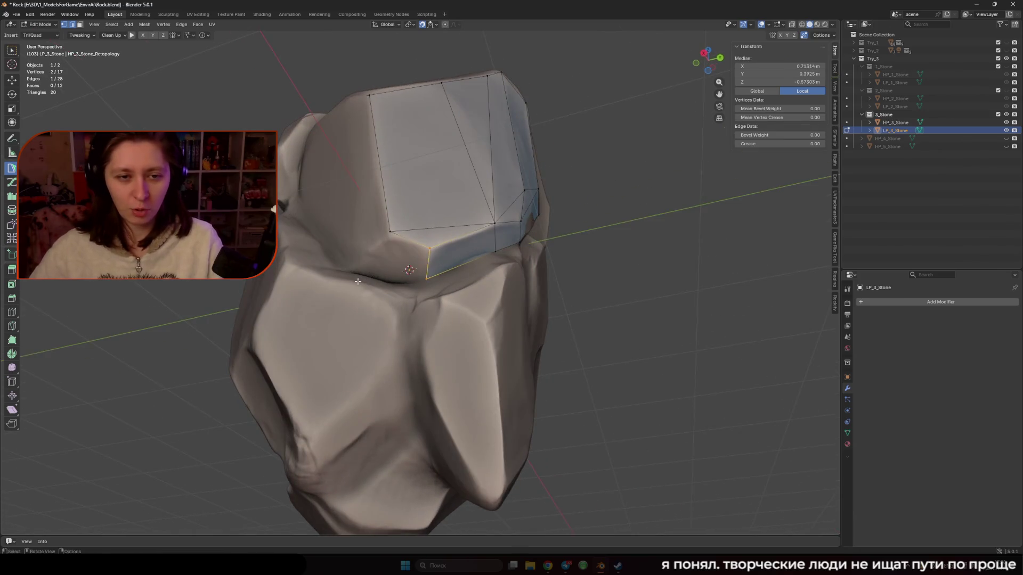
left_click(389, 233)
Add a triangle and a quad on the rock's right side, reaching 26 vertices and 19 faces.
mouse_move(389, 233)
middle_mouse_down()
mouse_move(444, 310)
mouse_move(463, 271)
middle_mouse_up()
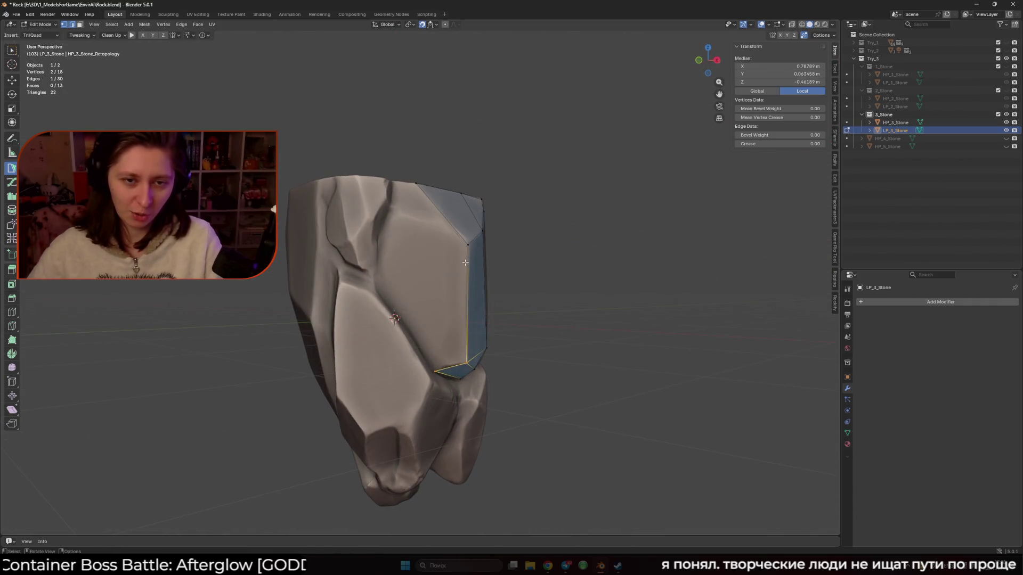
left_click(399, 215)
left_click(375, 282)
middle_click_drag(374, 282, 413, 344)
mouse_move(392, 215)
middle_mouse_down()
mouse_move(426, 298)
mouse_move(413, 265)
middle_mouse_up()
left_click(434, 309)
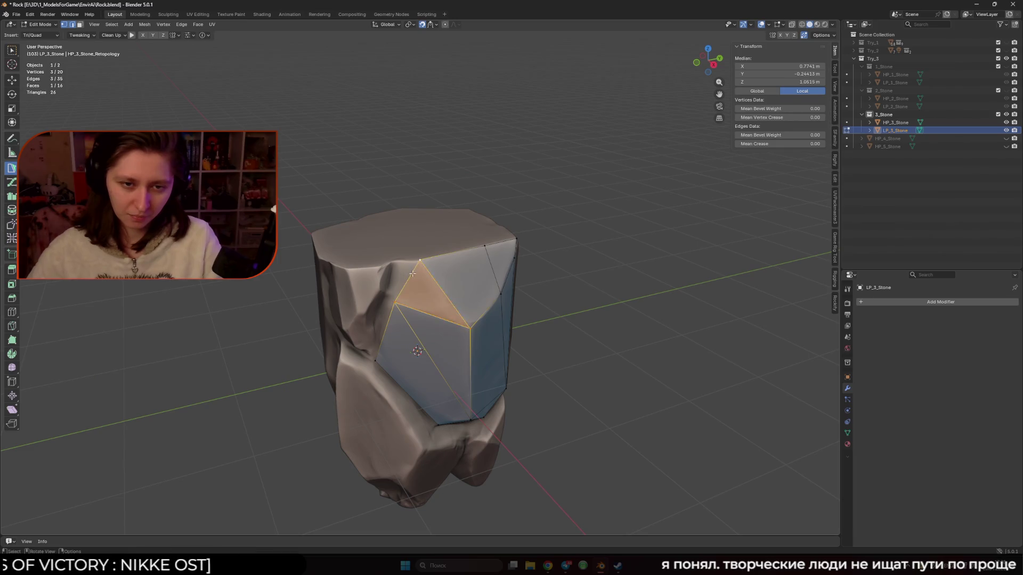
left_click(388, 302)
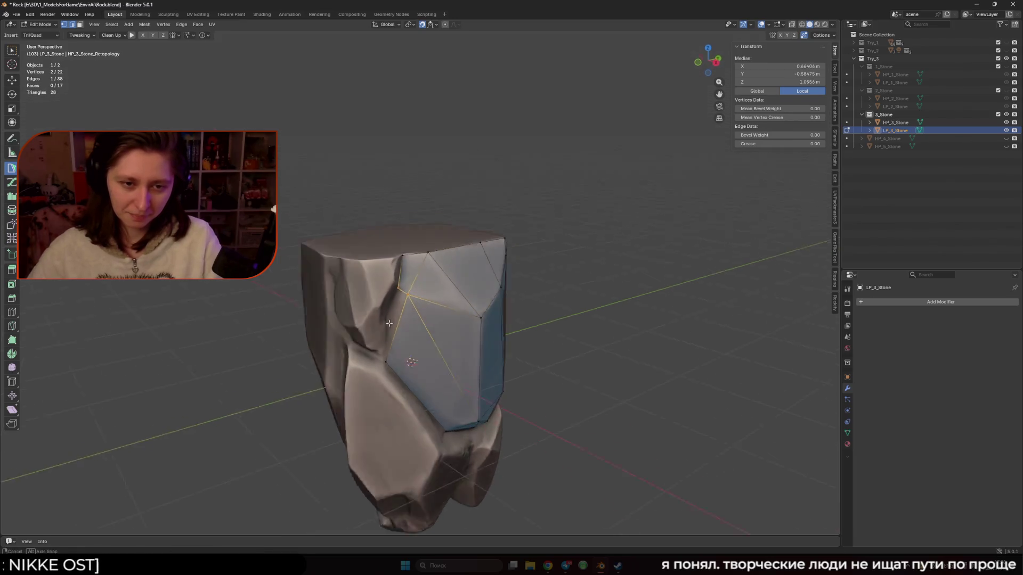
scroll(391, 318, "up", 3)
mouse_move(385, 395)
middle_mouse_down()
mouse_move(336, 335)
mouse_move(373, 305)
mouse_move(383, 310)
mouse_move(387, 349)
middle_mouse_up()
left_click(331, 321)
scroll(363, 300, "down", 3)
Add a triangle and quad along the left crease, plus a triangle at the top corner.
left_click(384, 310, "shift")
scroll(384, 310, "up", 5)
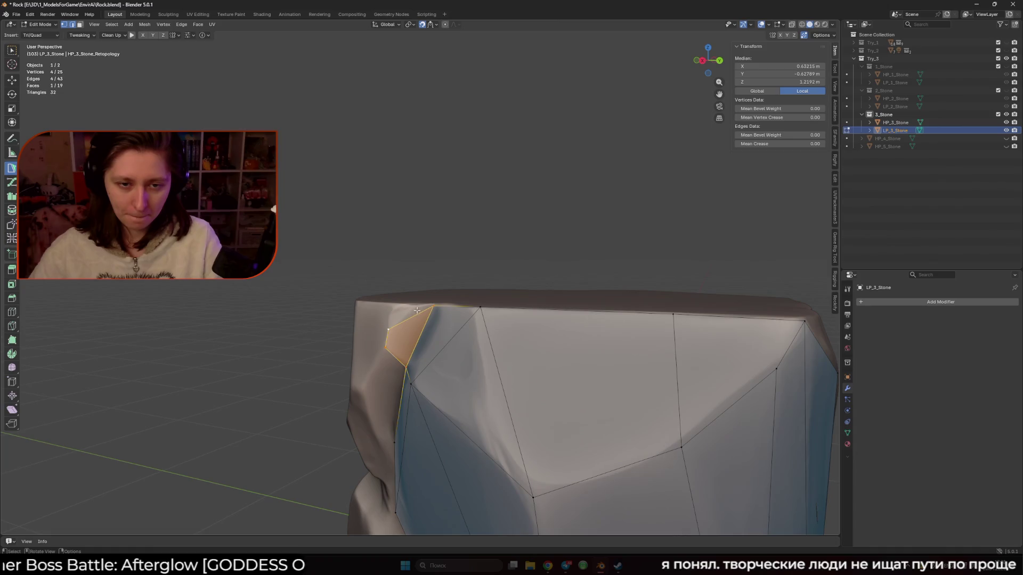
left_click(416, 307, "ctrl")
left_click(403, 367, "ctrl")
left_click(404, 331, "ctrl")
left_click(397, 325)
middle_click_drag(397, 325, 422, 331)
left_click(418, 315)
mouse_move(393, 331)
middle_mouse_down()
mouse_move(437, 336)
mouse_move(397, 333)
middle_mouse_up()
left_click(368, 306, "ctrl")
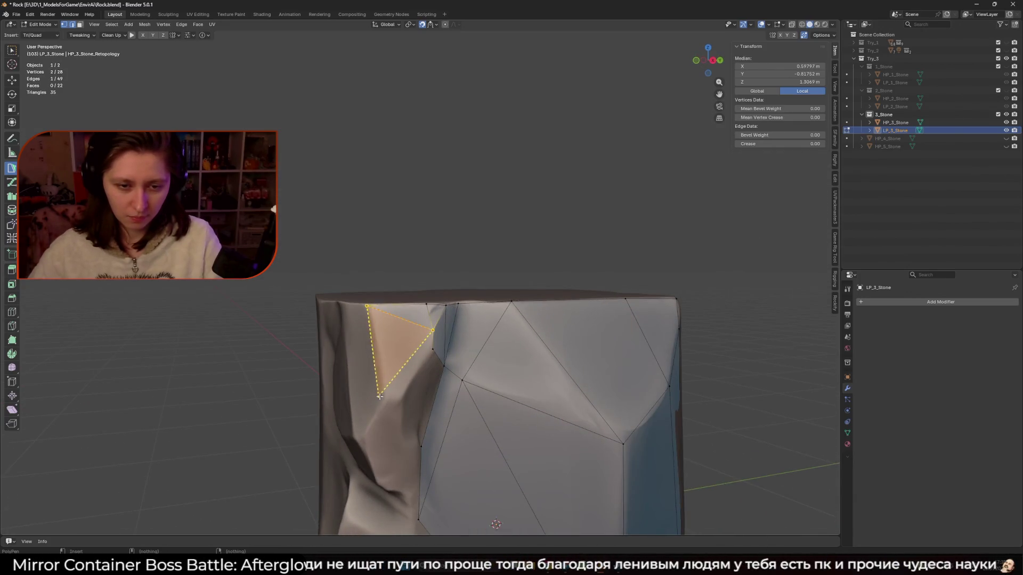
Nudge a vertex onto the stone's top edge and add a quad face from the selected edge.
mouse_move(400, 391)
middle_mouse_down()
mouse_move(407, 311)
mouse_move(433, 317)
middle_mouse_up()
left_click(433, 317)
mouse_move(435, 318)
left_mouse_down()
mouse_move(384, 344)
mouse_move(374, 363)
left_mouse_up()
middle_click_drag(378, 351, 453, 353)
scroll(453, 353, "down", 3)
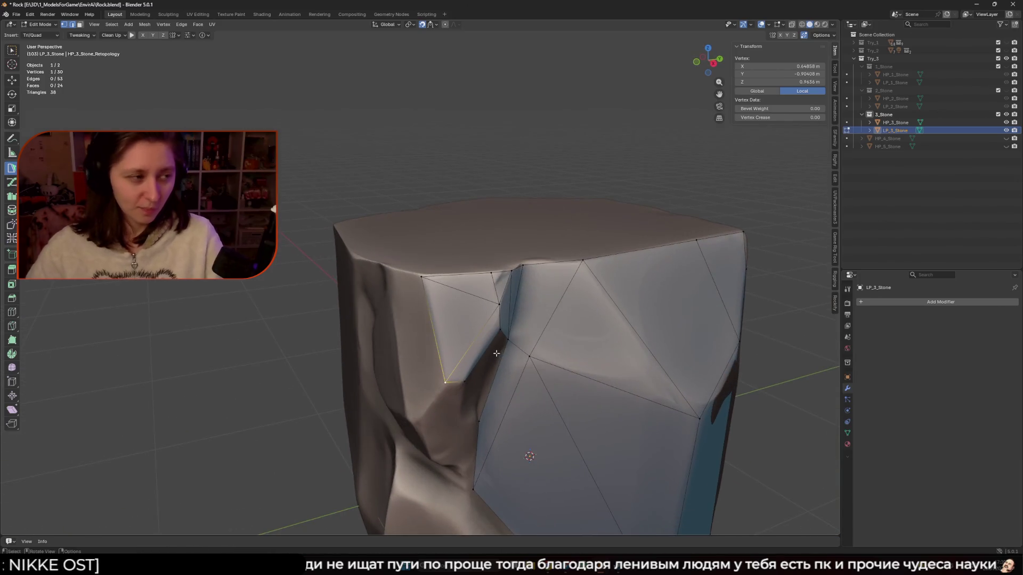
mouse_move(516, 310)
middle_mouse_down()
mouse_move(463, 291)
mouse_move(451, 323)
middle_mouse_up()
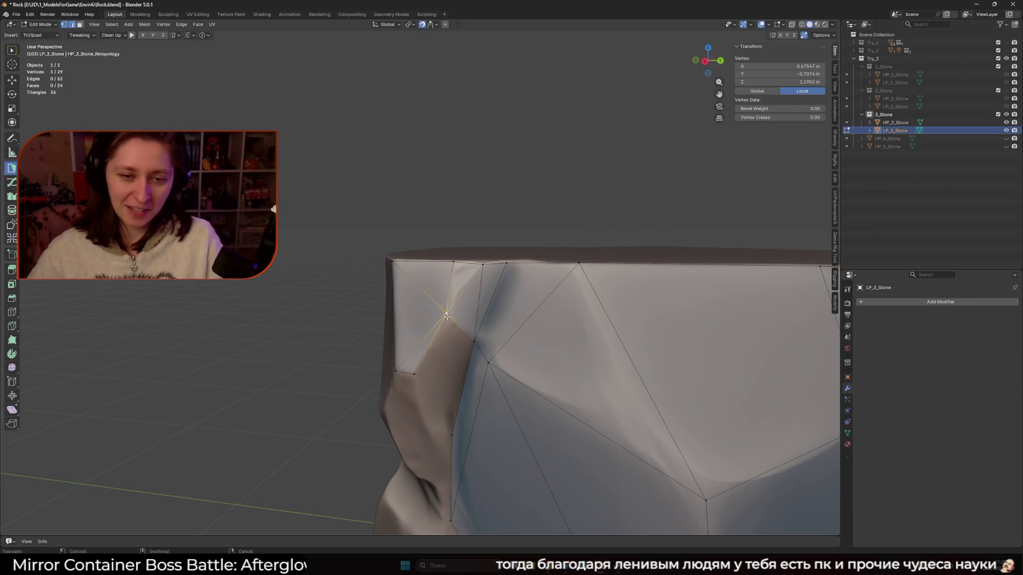
mouse_move(453, 322)
middle_mouse_down()
mouse_move(493, 369)
mouse_move(463, 365)
mouse_move(447, 320)
mouse_move(477, 332)
middle_mouse_up()
left_click(448, 320, "shift")
scroll(477, 332, "up", 2)
left_click(458, 250, "ctrl")
Place and move vertices onto the high-poly surface inside the crease.
middle_click_drag(458, 251, 431, 357)
left_click(432, 358)
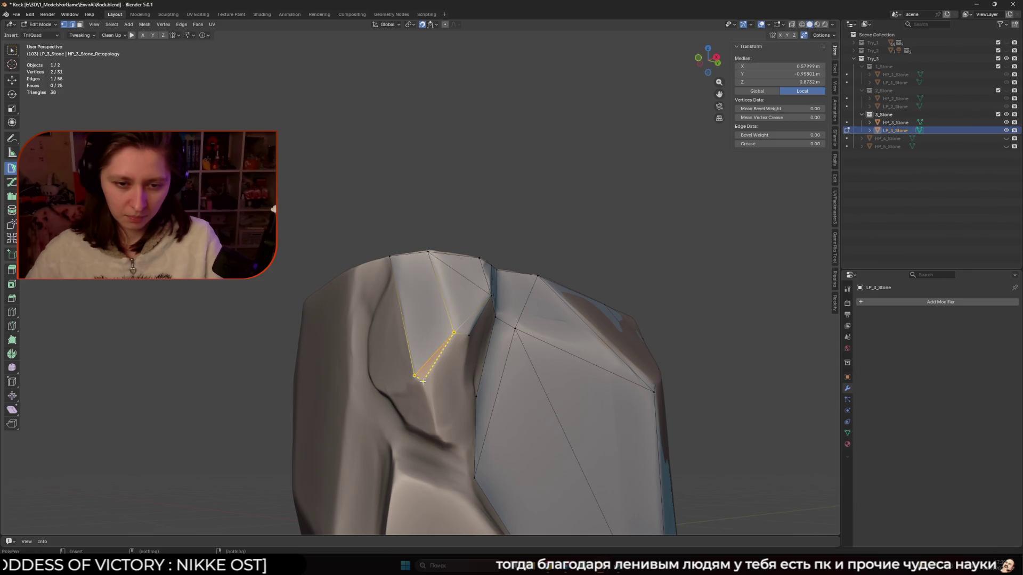
left_click(419, 375)
middle_click_drag(419, 375, 412, 337)
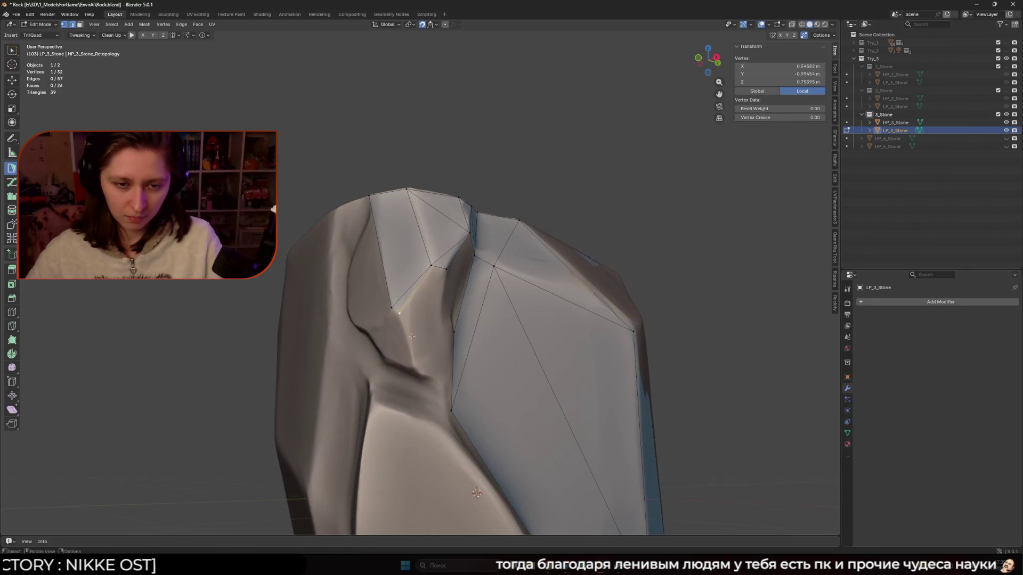
left_click(400, 314)
mouse_move(400, 315)
middle_mouse_down()
mouse_move(394, 326)
mouse_move(399, 303)
middle_mouse_up()
left_click_drag(400, 303, 400, 301)
left_click(393, 304)
Fill the crease with new faces, bringing the mesh to 36 vertices and 33 faces.
middle_click_drag(394, 305, 396, 319)
left_click(396, 319)
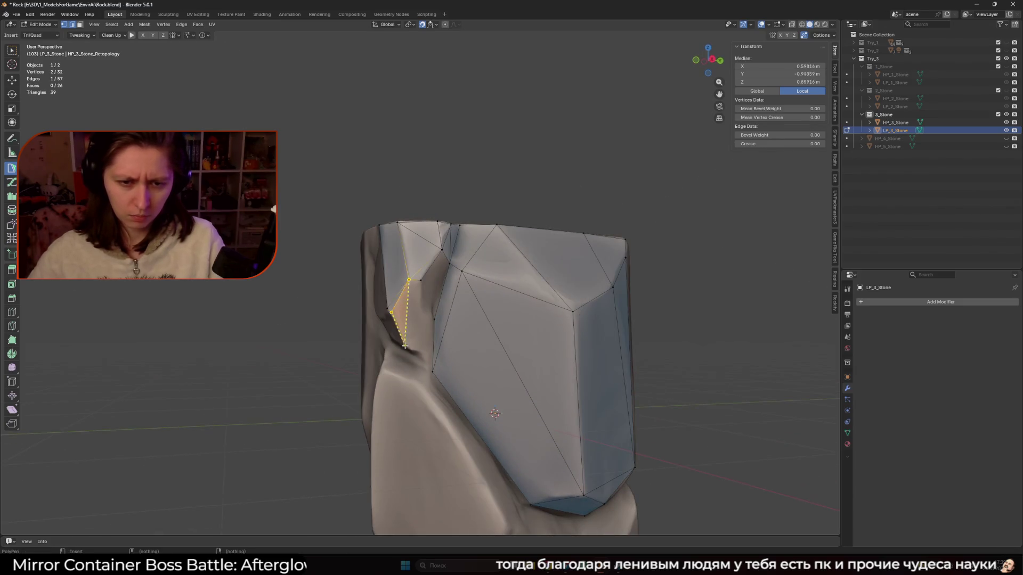
left_click(434, 320, "ctrl")
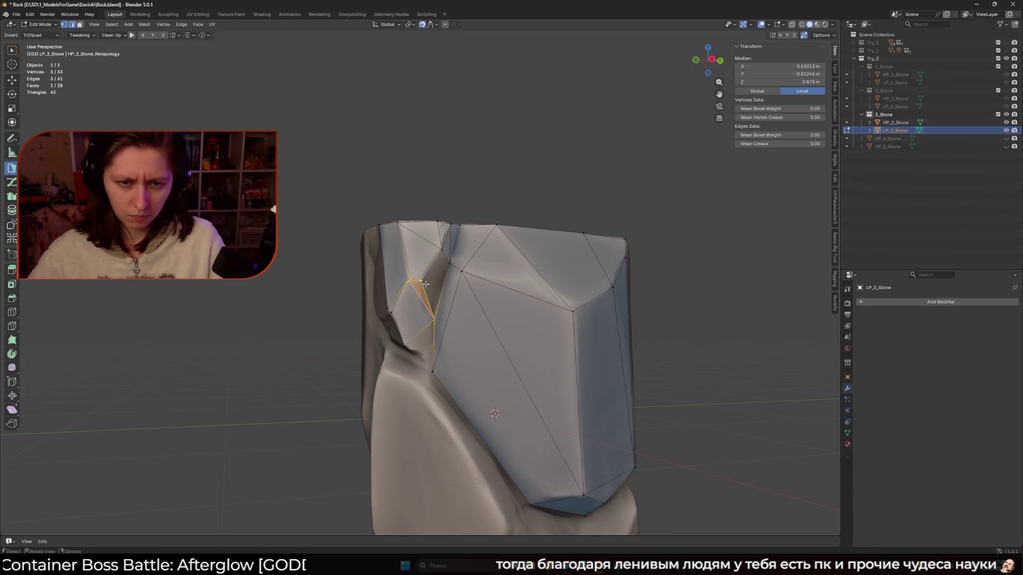
left_click_drag(421, 303, 412, 309)
mouse_move(413, 309)
middle_mouse_down()
mouse_move(454, 310)
mouse_move(411, 327)
mouse_move(411, 347)
mouse_move(419, 320)
mouse_move(404, 291)
middle_mouse_up()
left_click(409, 296)
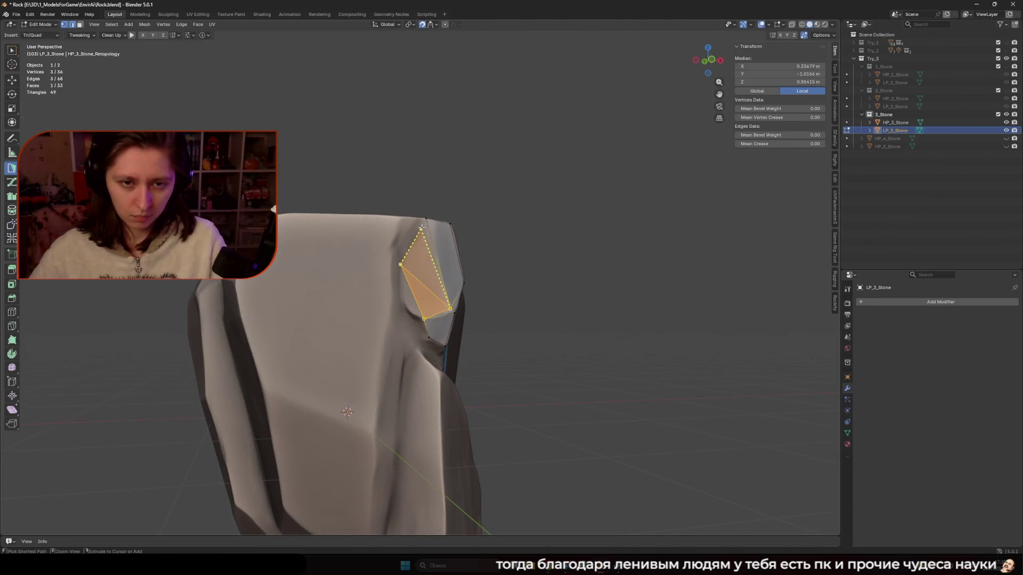
middle_click_drag(438, 223, 418, 218)
Add small triangle faces around the rounded bump at the rock's top, nudging vertices into place.
left_click_drag(419, 218, 421, 219)
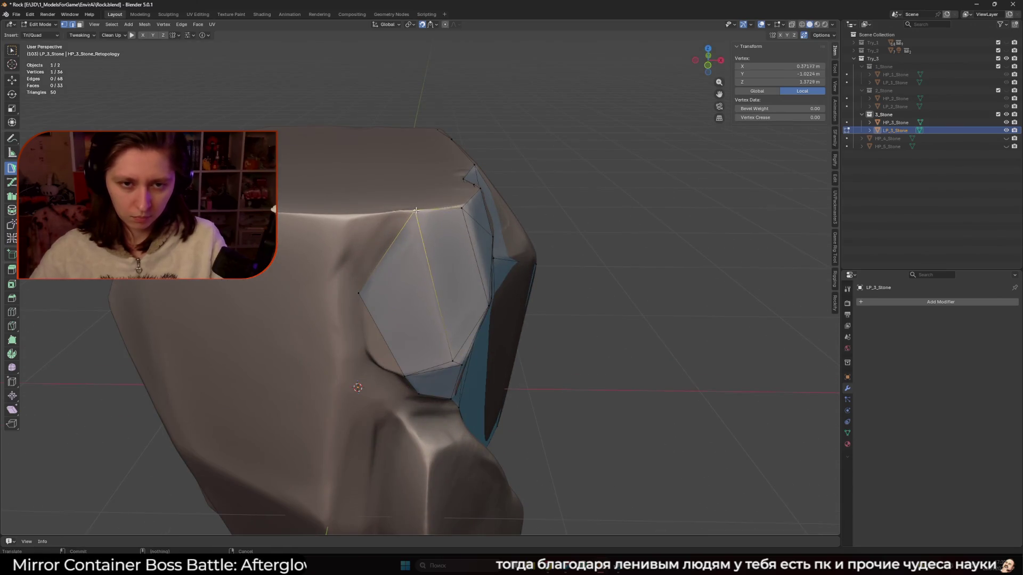
mouse_move(436, 265)
middle_mouse_down()
mouse_move(394, 263)
mouse_move(372, 290)
mouse_move(403, 293)
middle_mouse_up()
left_click(410, 257)
left_click(365, 262)
left_click(372, 290)
left_click_drag(403, 292, 407, 292)
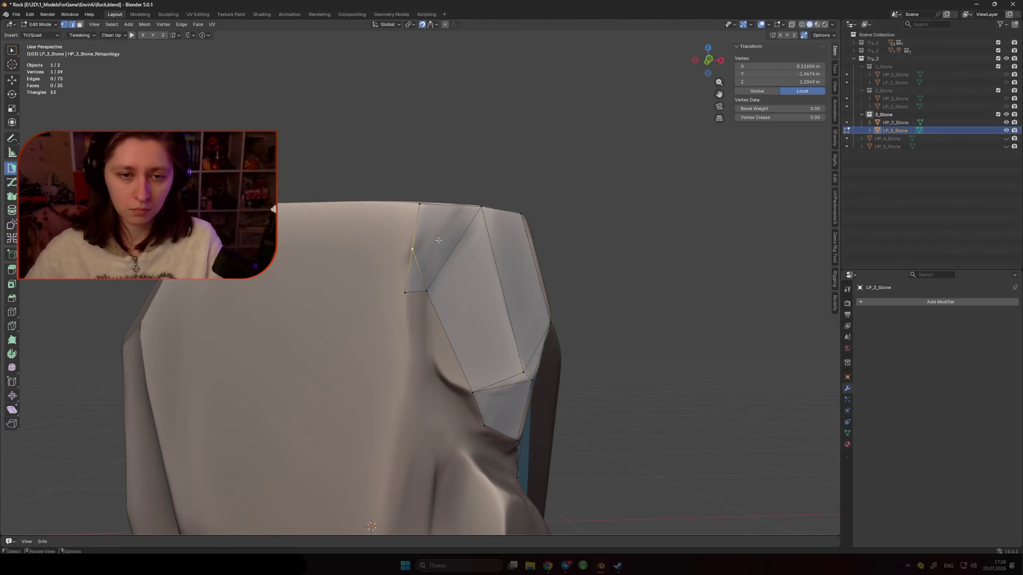
Add vertices and triangle faces below the bump, inserting and moving a vertex on an edge.
middle_click_drag(481, 207, 426, 232)
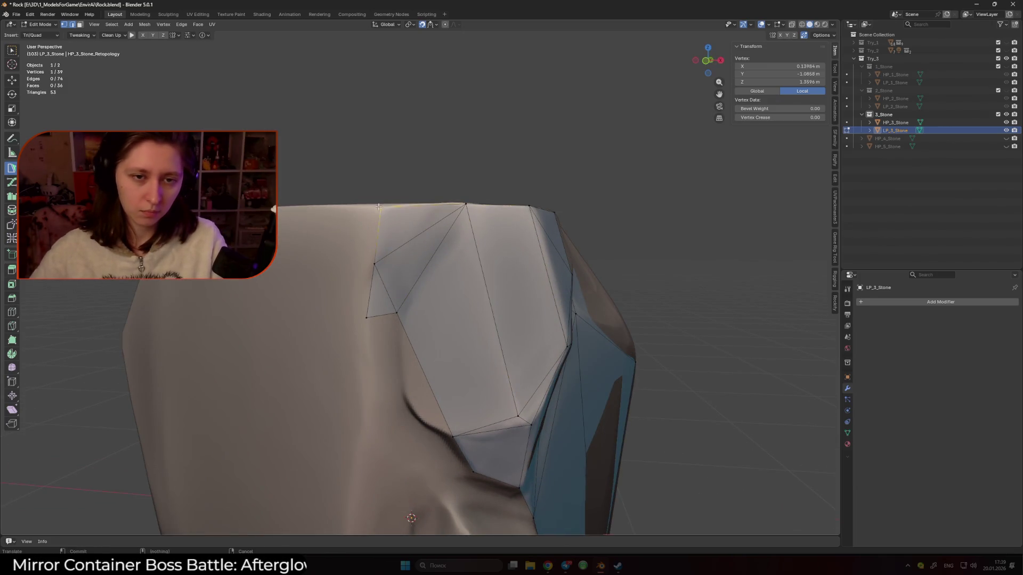
mouse_move(382, 218)
middle_mouse_down()
mouse_move(371, 294)
mouse_move(415, 250)
mouse_move(482, 255)
middle_mouse_up()
left_click(372, 294, "ctrl")
left_click(421, 248, "ctrl")
left_click(483, 257, "ctrl")
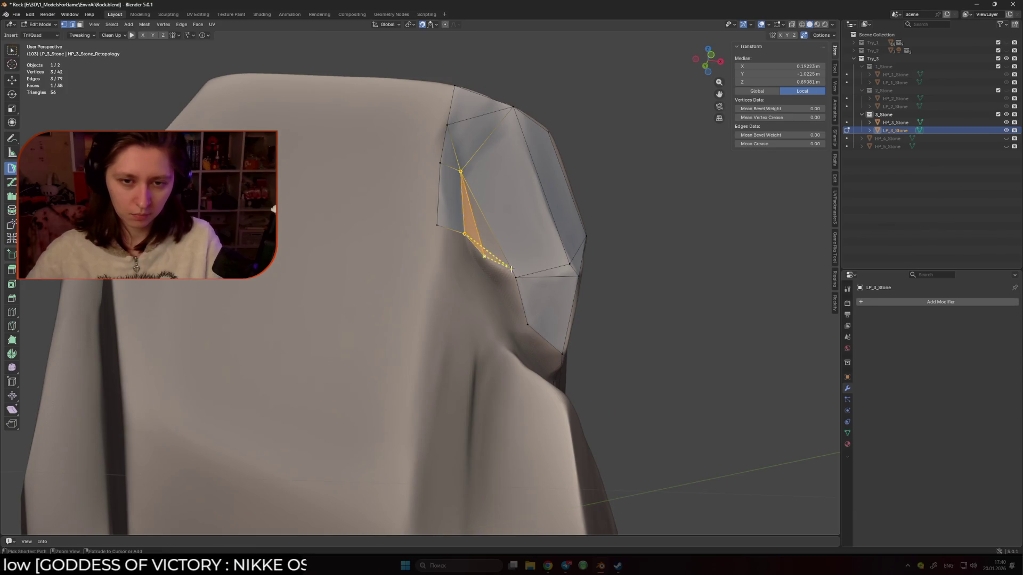
left_click_drag(477, 232, 497, 252)
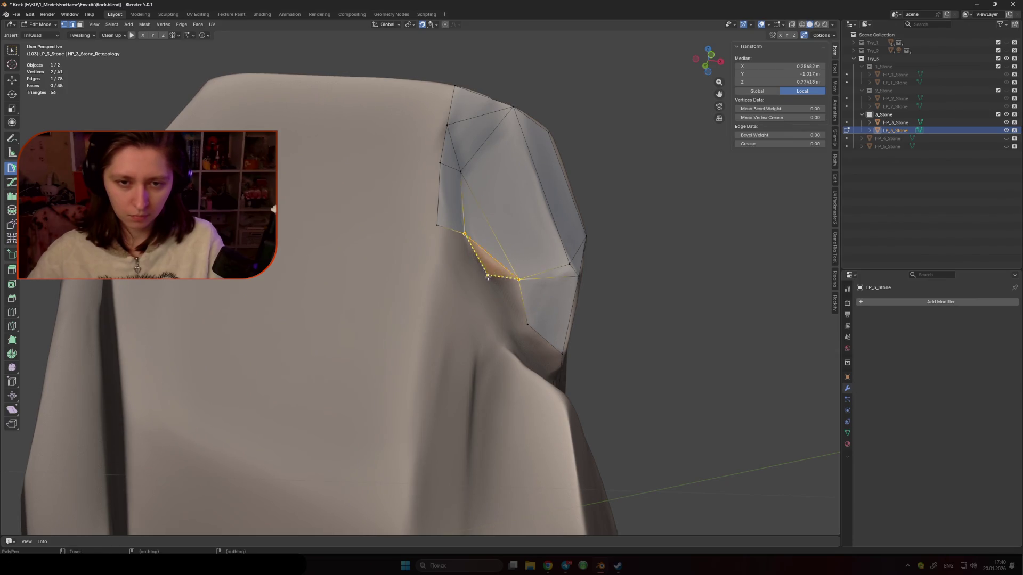
left_click(499, 291, "ctrl")
Move a vertex into the hollow and add a quad there, reaching 44 vertices and 42 faces.
left_click_drag(526, 325, 526, 324)
mouse_move(527, 325)
middle_mouse_down()
mouse_move(480, 302)
mouse_move(485, 313)
middle_mouse_up()
left_click_drag(459, 274, 458, 277)
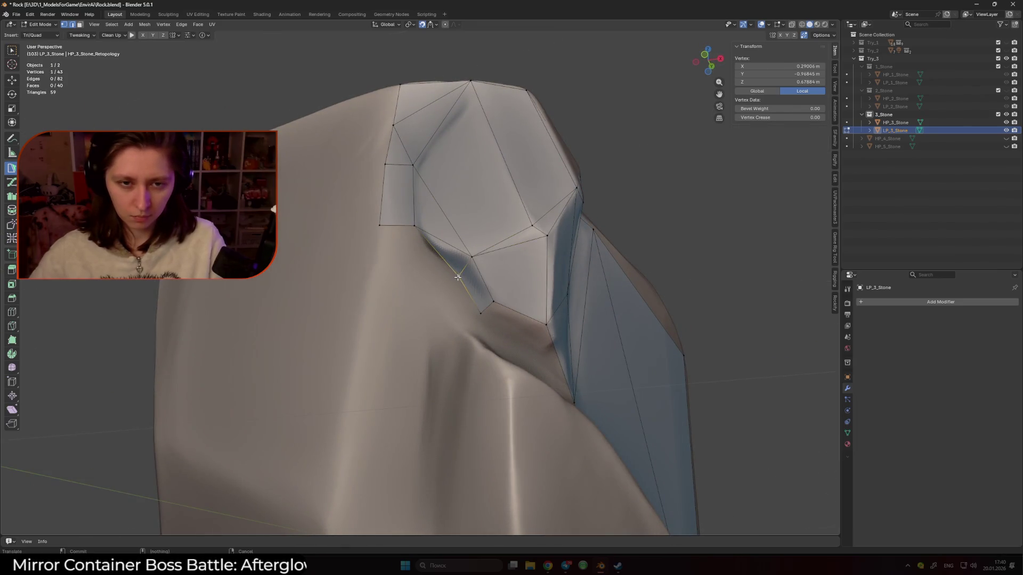
left_click(456, 269, "ctrl")
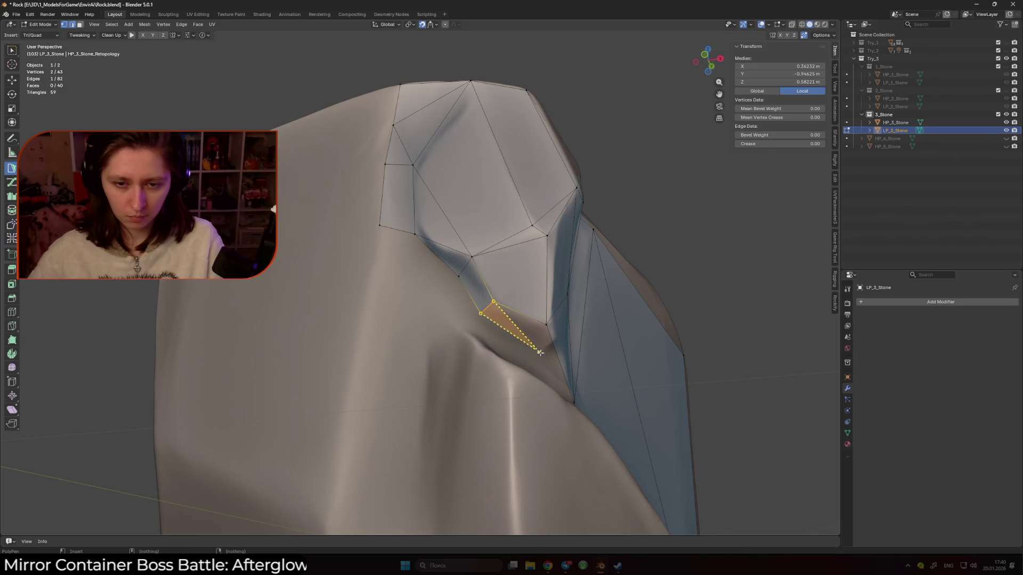
mouse_move(506, 325)
middle_mouse_down()
mouse_move(513, 331)
mouse_move(409, 327)
mouse_move(497, 257)
middle_mouse_up()
left_click(493, 328)
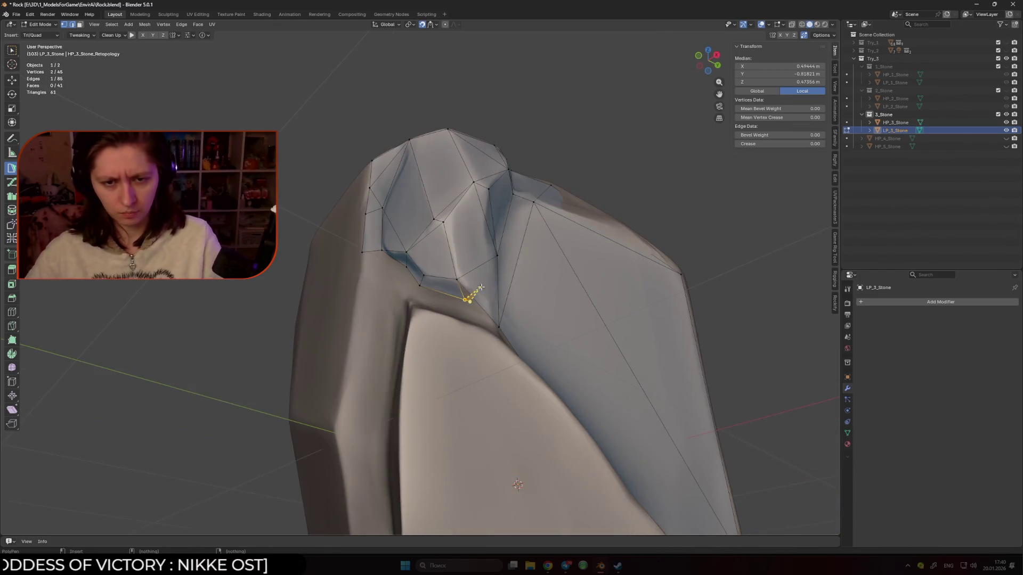
left_click(497, 257)
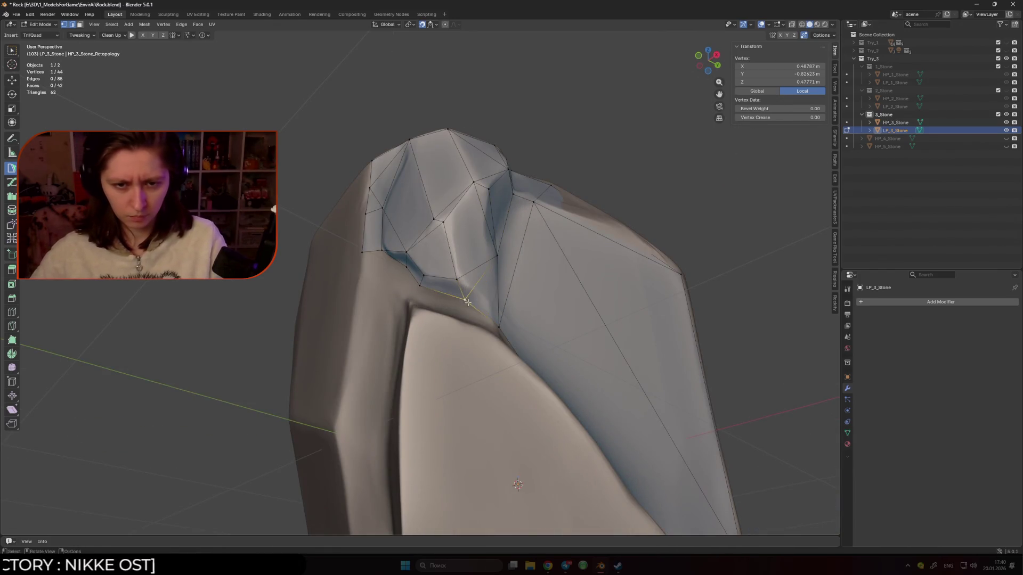
Add a triangle and a face at the notch on the rock's upper front, merging a stray vertex into its neighbour.
left_click_drag(476, 304, 476, 303)
mouse_move(476, 304)
middle_mouse_down()
mouse_move(506, 253)
mouse_move(487, 267)
middle_mouse_up()
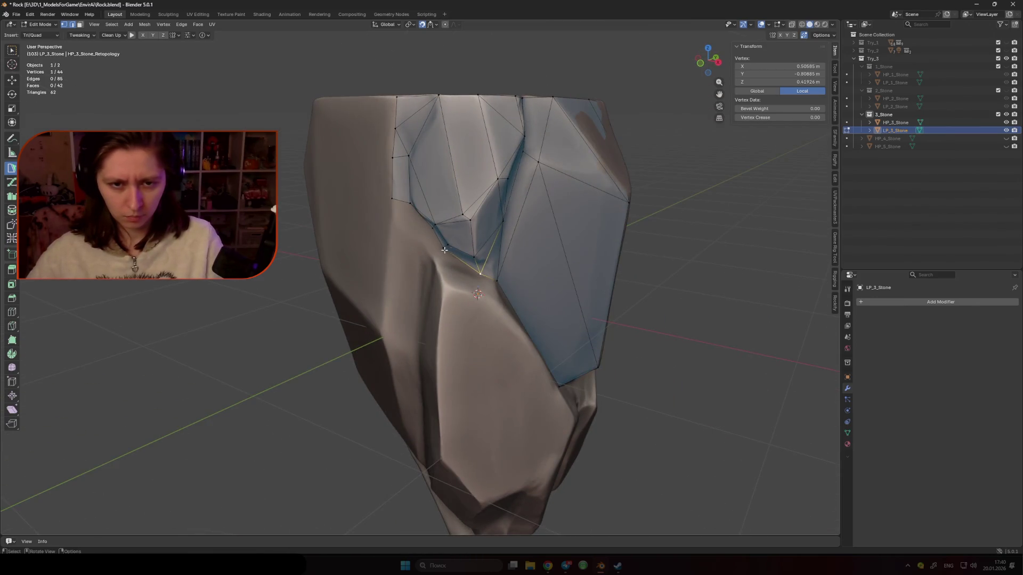
mouse_move(429, 253)
middle_mouse_down()
mouse_move(451, 226)
mouse_move(423, 223)
middle_mouse_up()
left_click(419, 197, "shift")
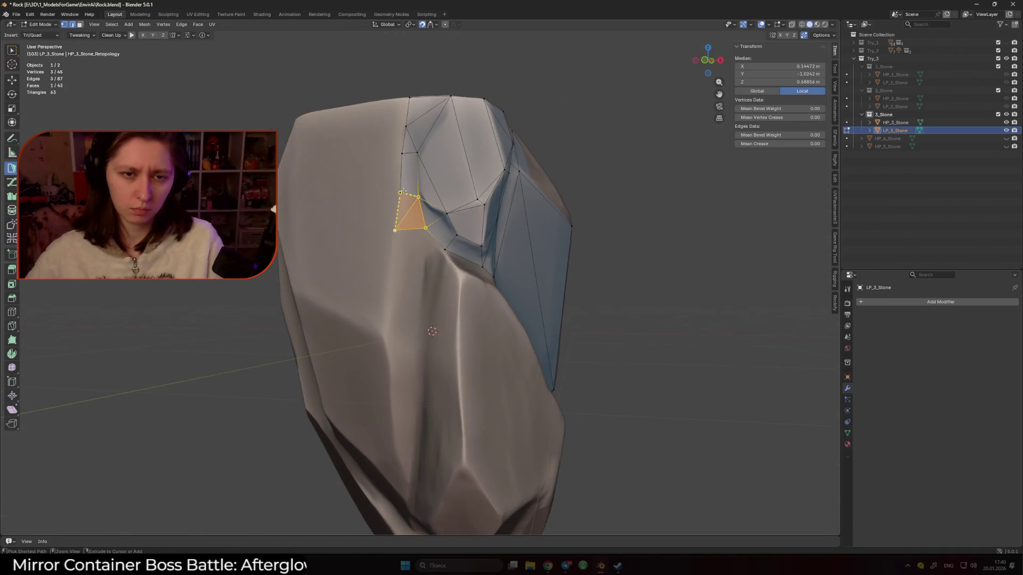
left_click(403, 191)
middle_click_drag(404, 191, 402, 206)
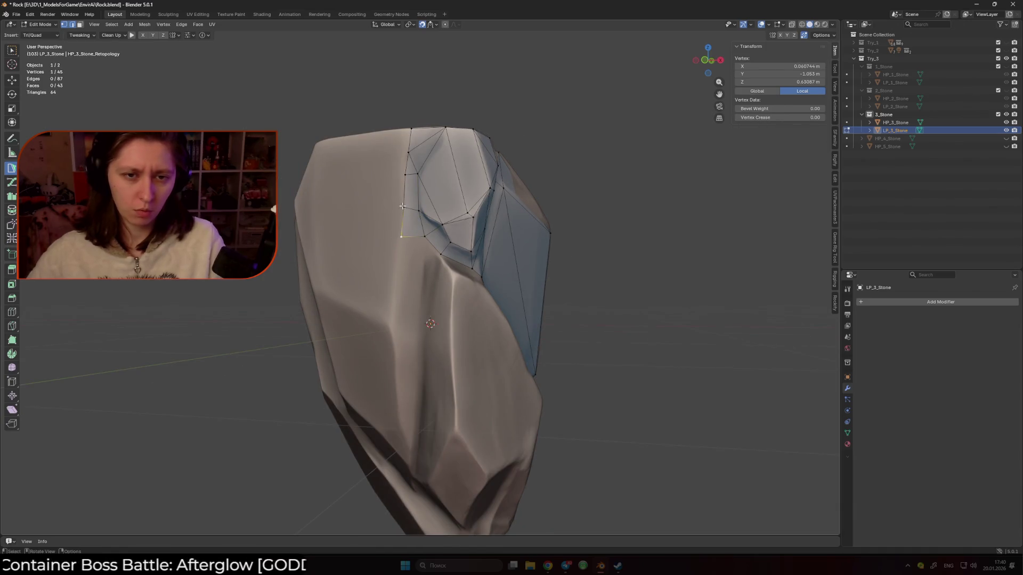
left_click_drag(401, 236, 404, 218)
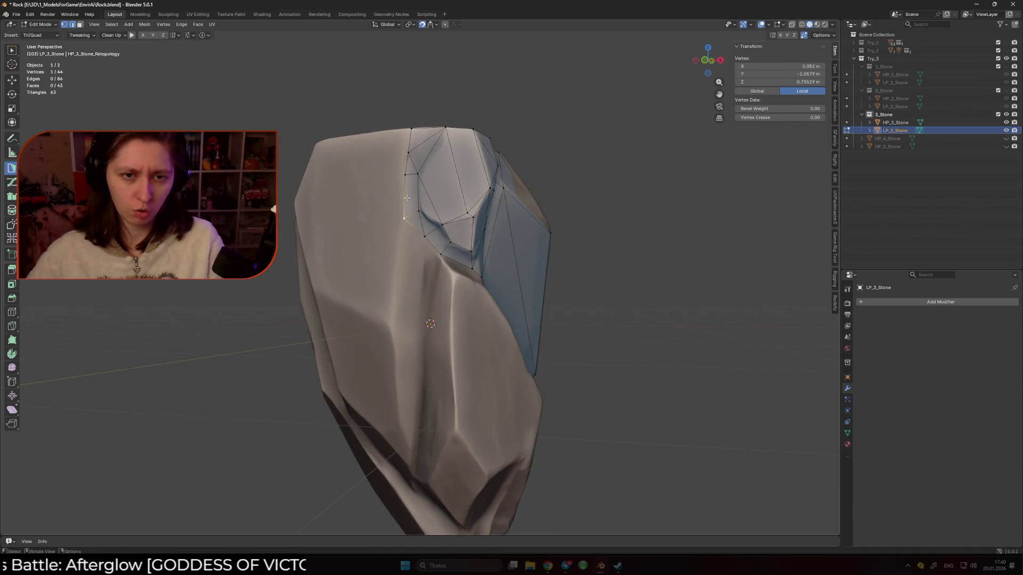
left_click(409, 216)
left_click_drag(409, 216, 403, 228)
middle_click_drag(401, 234, 413, 213, "shift")
Build a triangle and a quad down from the notch edge, setting the new vertex on the rock surface.
left_click(425, 205, "shift")
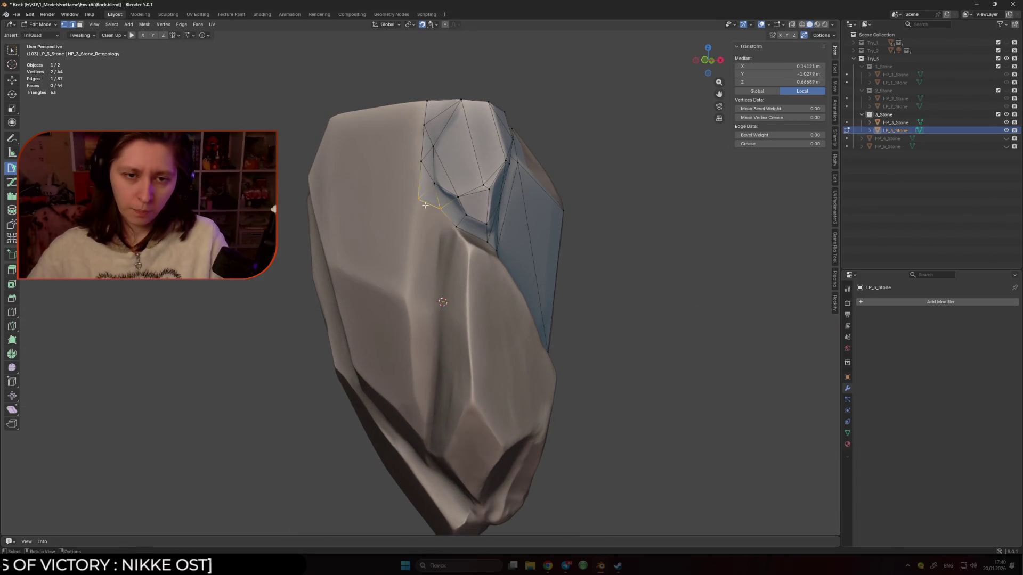
scroll(423, 231, "up", 1)
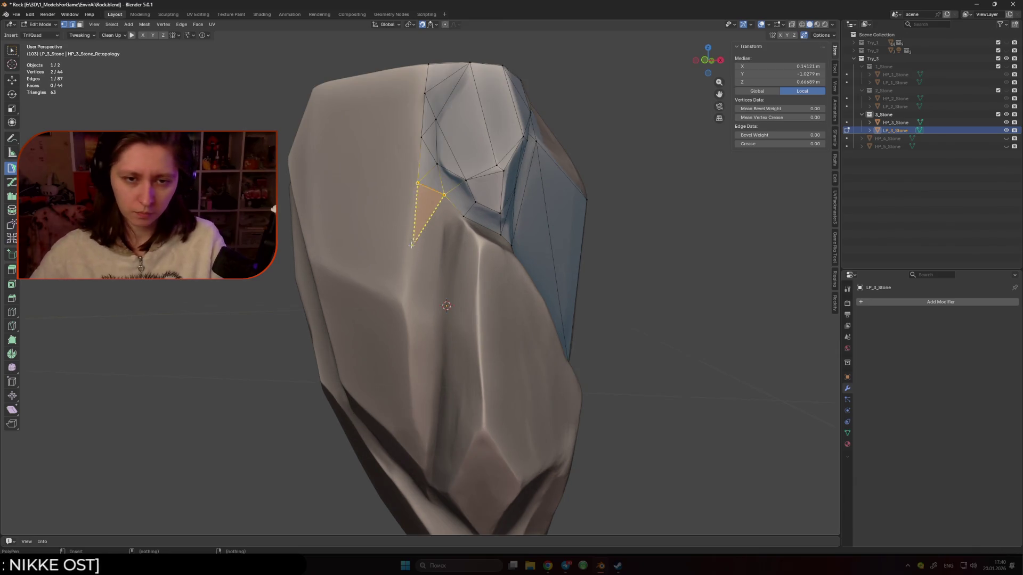
left_click(445, 224)
mouse_move(445, 225)
middle_mouse_down()
mouse_move(435, 223)
mouse_move(460, 214)
middle_mouse_up()
left_click_drag(454, 216, 452, 212)
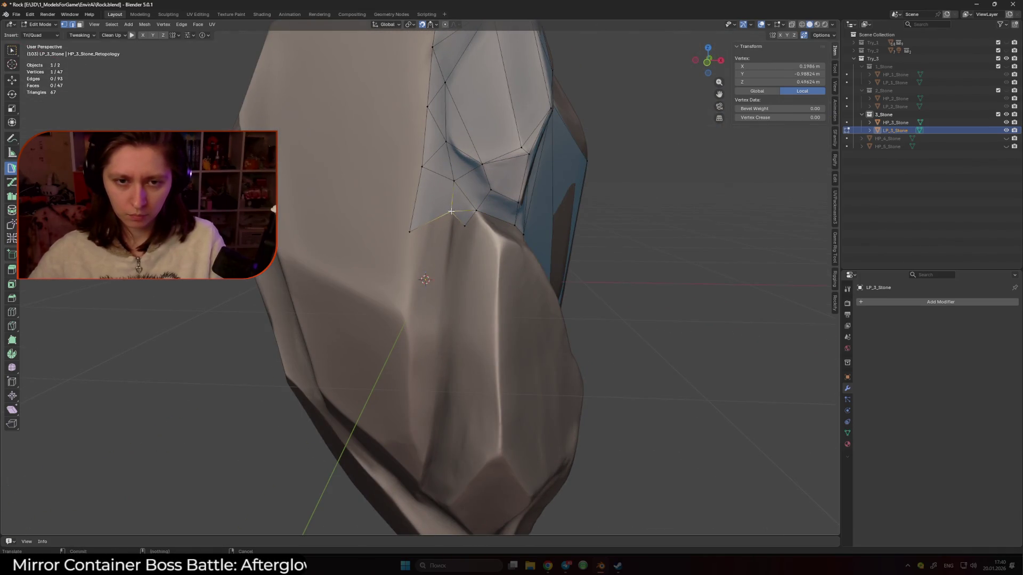
left_click(495, 236, "ctrl")
left_click(495, 272, "ctrl")
left_click(495, 272)
middle_click_drag(495, 272, 450, 224)
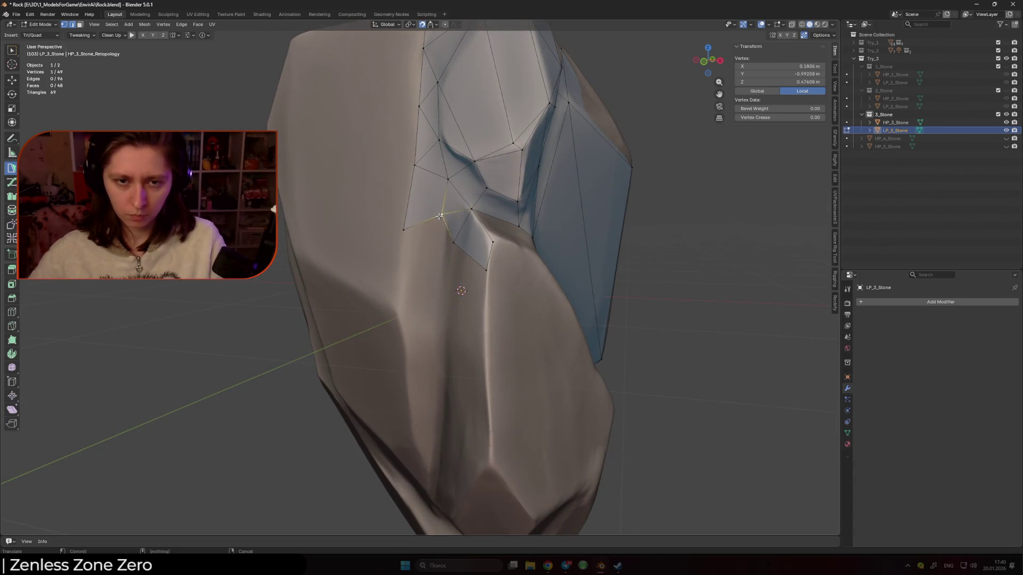
Add faces beside the notch and a quad onto the rock's right side.
left_click(404, 226, "shift")
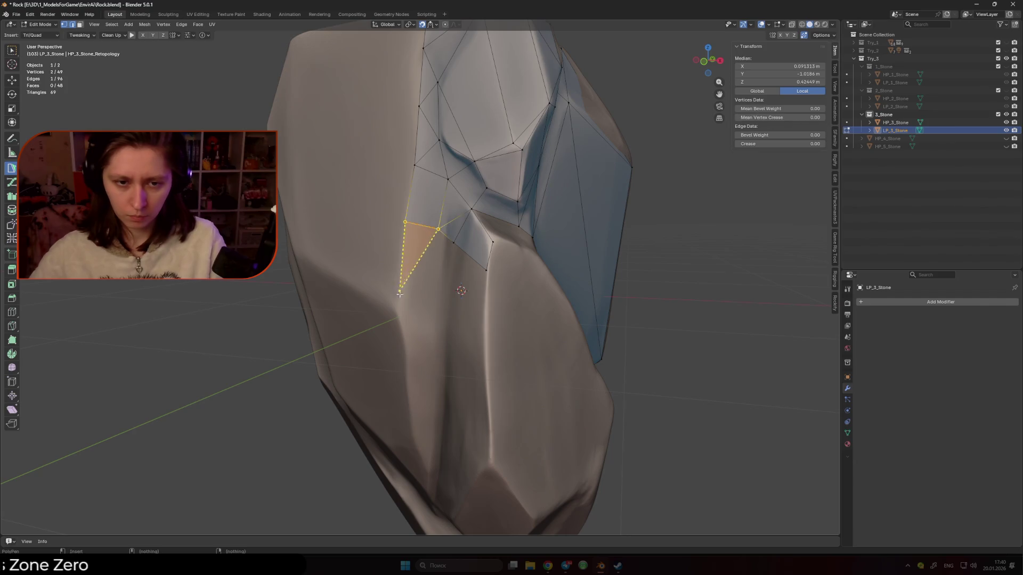
left_click(449, 322, "ctrl")
mouse_move(475, 219)
middle_mouse_down()
mouse_move(483, 218)
mouse_move(425, 287)
mouse_move(468, 280)
middle_mouse_up()
left_click(425, 288)
left_click(469, 280, "ctrl")
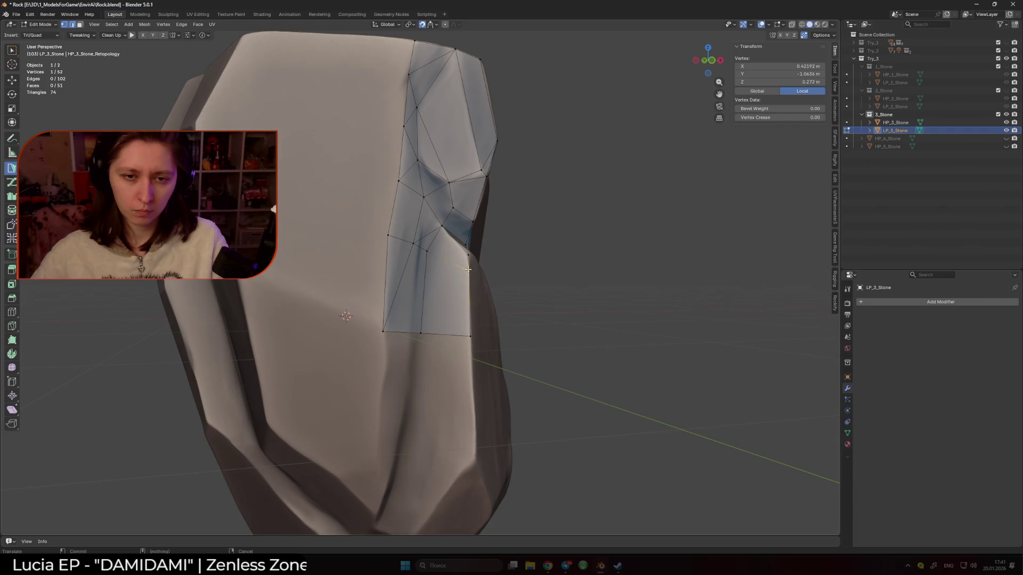
middle_click_drag(471, 257, 483, 263)
left_click(483, 263)
left_click(483, 263, "ctrl")
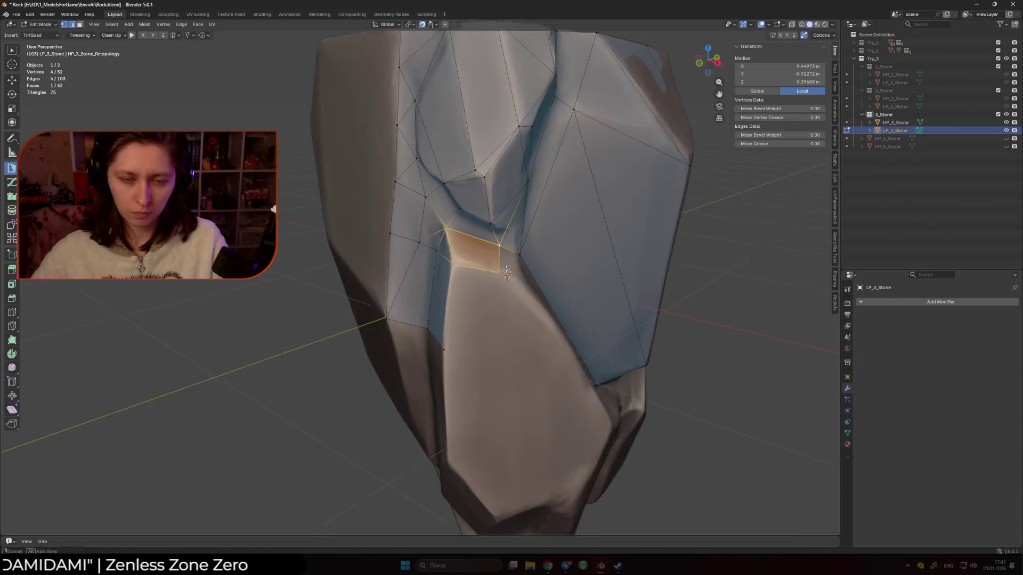
middle_click_drag(482, 264, 472, 289)
scroll(472, 288, "up", 3)
left_click_drag(472, 288, 472, 294, "ctrl")
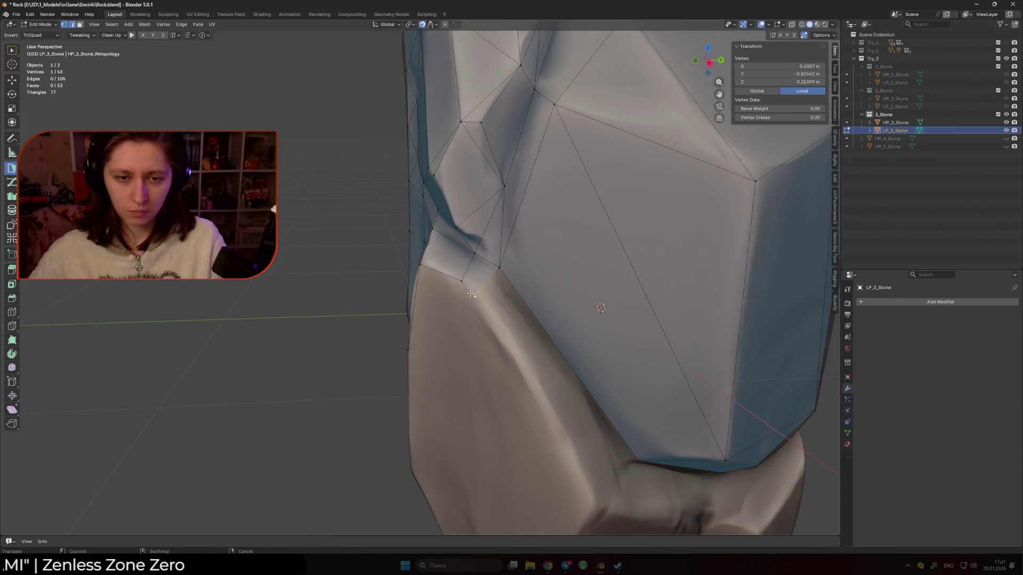
Add another face along the right side, delete an unwanted triangle and add a vertex off the edge.
middle_click_drag(469, 287, 435, 296)
left_click_drag(434, 296, 429, 315, "ctrl")
middle_click_drag(429, 316, 501, 256)
left_click_drag(504, 254, 504, 254)
mouse_move(461, 223)
middle_mouse_down()
mouse_move(448, 270)
mouse_move(458, 235)
mouse_move(490, 210)
middle_mouse_up()
left_click(423, 262, "shift")
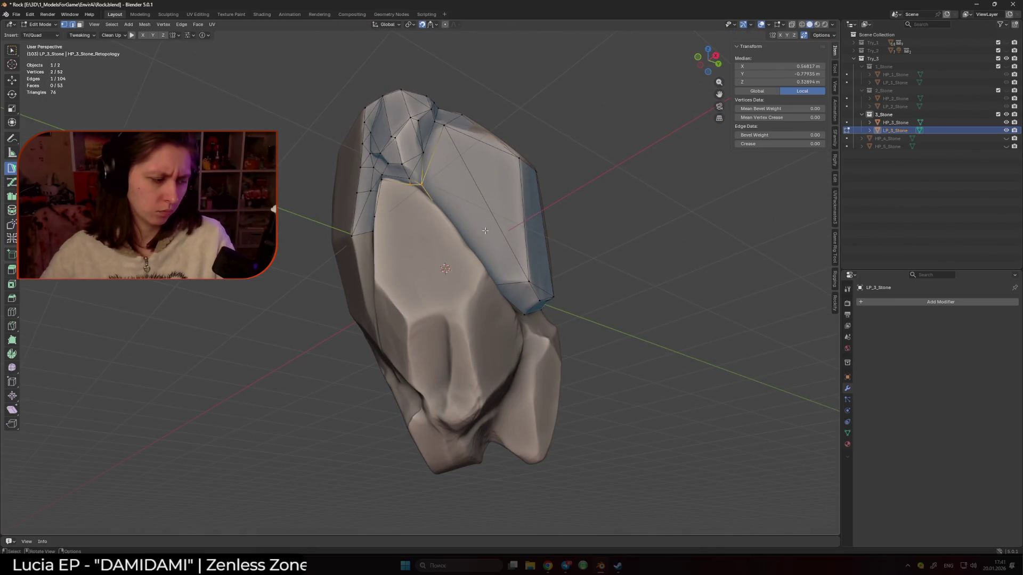
left_click(519, 167, "ctrl")
scroll(518, 166, "up", 3)
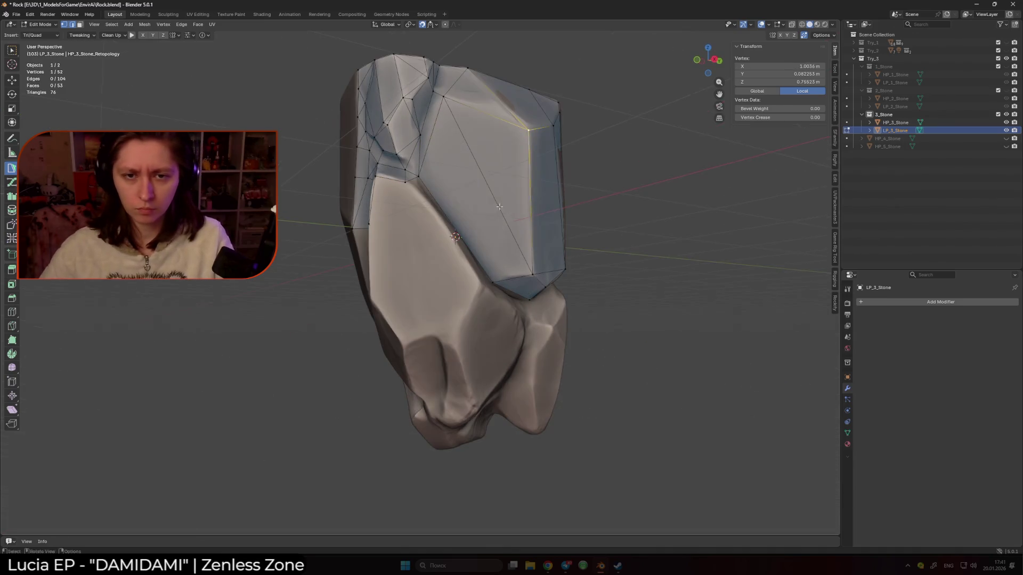
Delete the misplaced triangle and add a triangle at the rock's corner.
scroll(468, 223, "up", 2)
scroll(468, 223, "down", 3)
left_click(516, 151, "shift")
left_click(477, 313, "ctrl")
mouse_move(477, 313)
middle_mouse_down()
mouse_move(476, 278)
mouse_move(459, 298)
middle_mouse_up()
Build a quad down from the lower border, merging its corner onto a neighbour vertex, and add another border face.
left_click(436, 304)
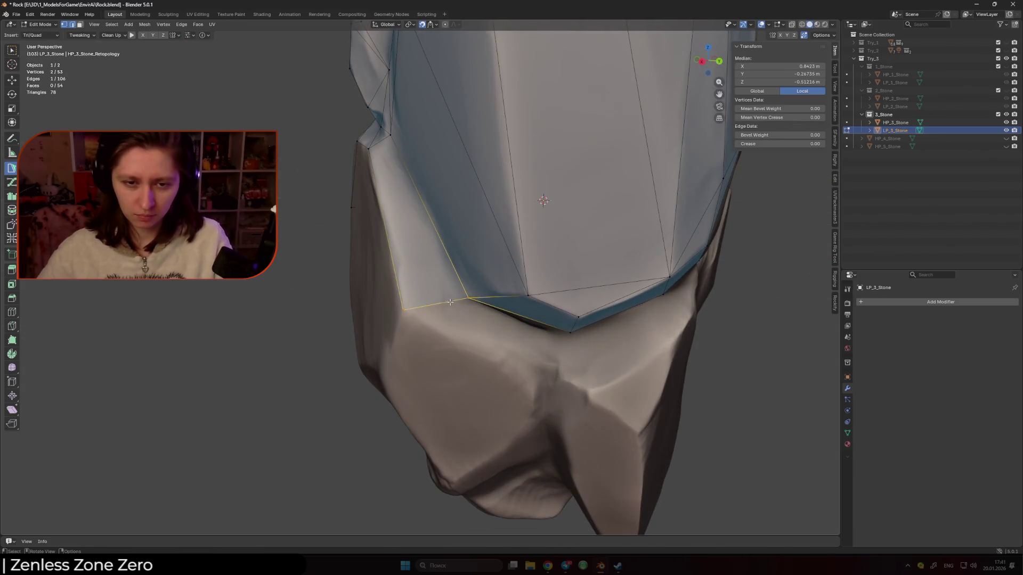
left_click(542, 361)
left_click_drag(572, 335, 579, 318)
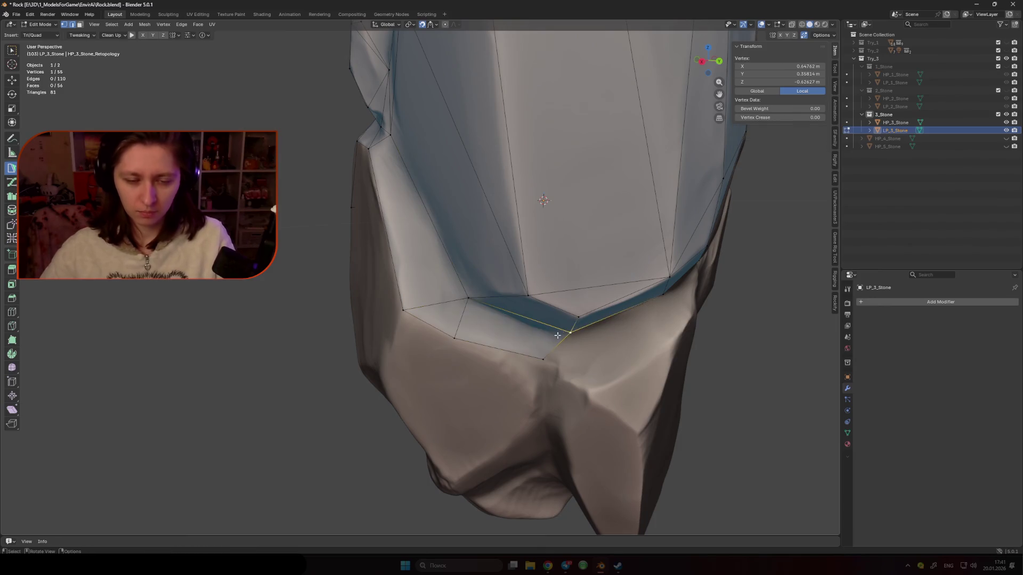
scroll(533, 320, "down", 5)
middle_click_drag(532, 320, 444, 259)
left_click(447, 263)
scroll(403, 223, "up", 2)
left_click(417, 216)
left_click(397, 207, "shift")
mouse_move(397, 208)
middle_mouse_down()
mouse_move(427, 161)
mouse_move(478, 345)
mouse_move(490, 324)
middle_mouse_up()
left_click(427, 161)
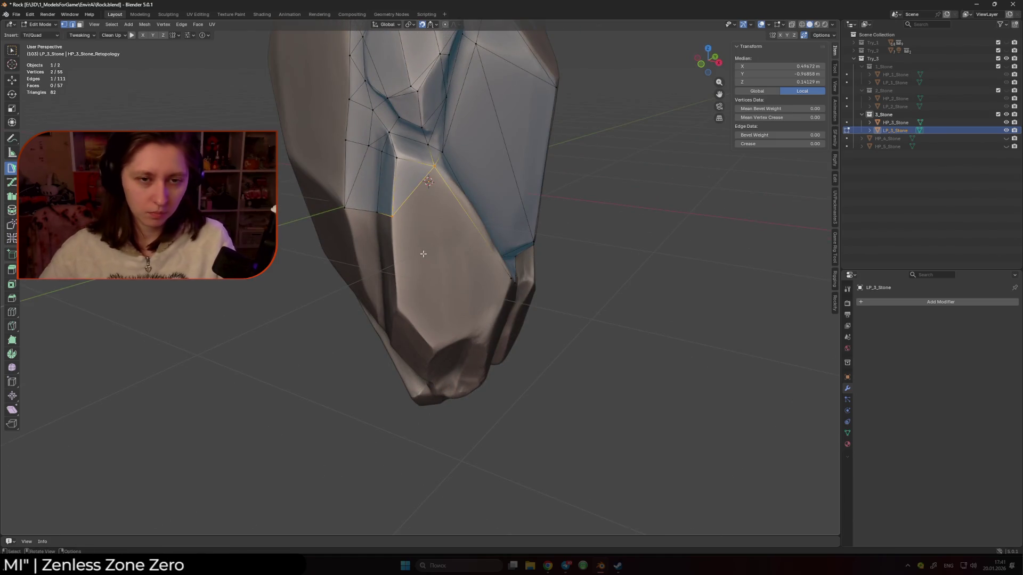
Add triangles and quads down the narrow front strip, closing the gap at the lower left.
middle_click_drag(423, 254, 437, 212)
left_click(392, 272, "ctrl")
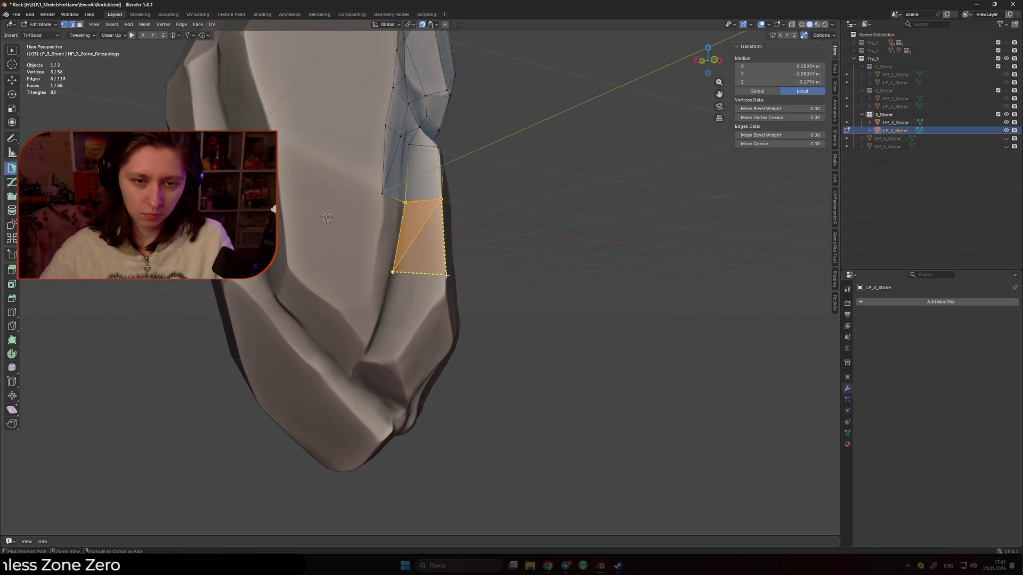
left_click(445, 292, "ctrl")
left_click(395, 261)
mouse_move(395, 262)
middle_mouse_down()
mouse_move(359, 277)
mouse_move(342, 313)
middle_mouse_up()
left_click(359, 276, "ctrl")
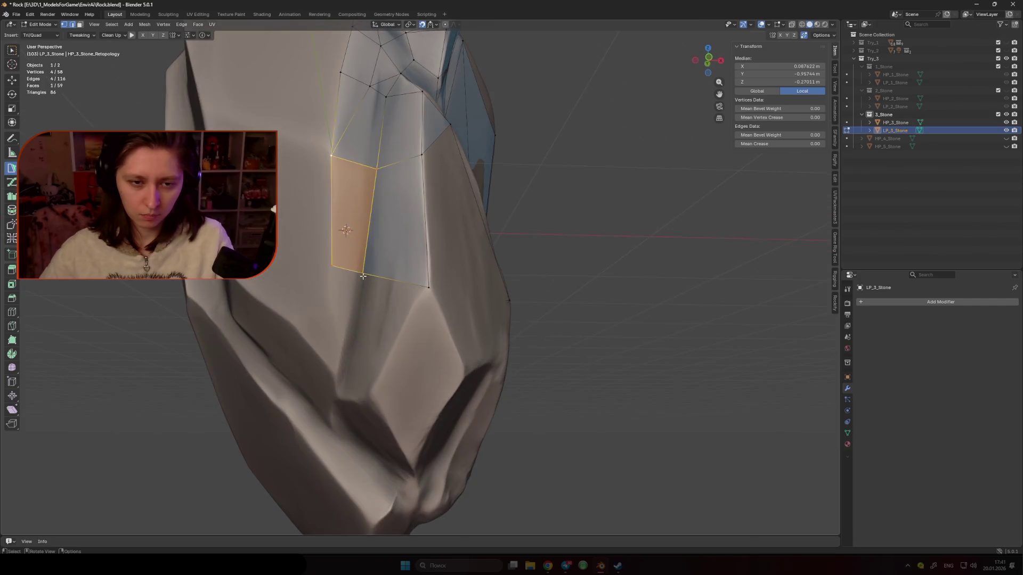
left_click(341, 347, "ctrl")
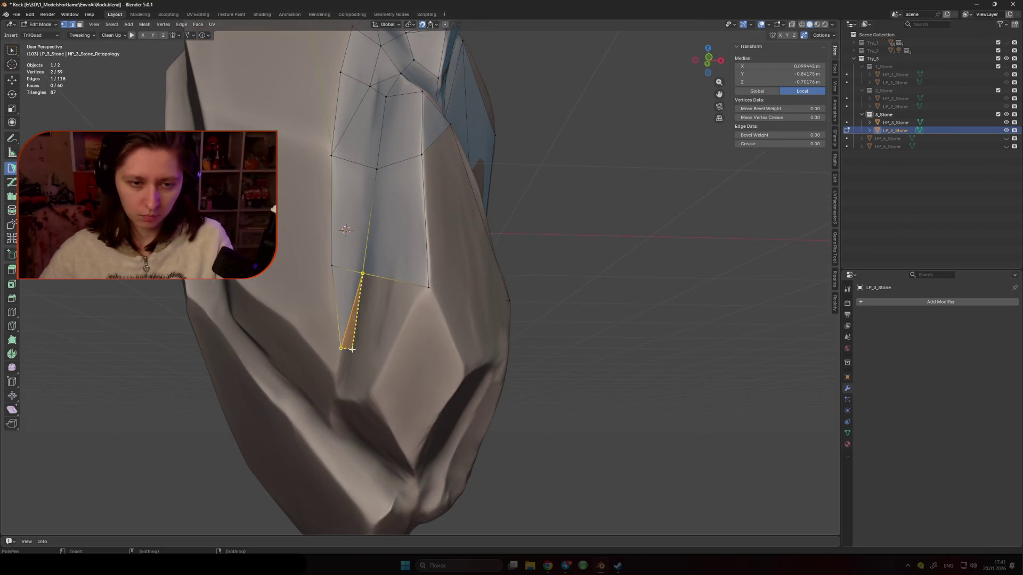
left_click(387, 356, "ctrl")
left_click(429, 287, "ctrl")
Extend the strip with a quad below its bottom edge and settle the new vertices onto the surface.
middle_click_drag(429, 287, 401, 282)
left_click(402, 282)
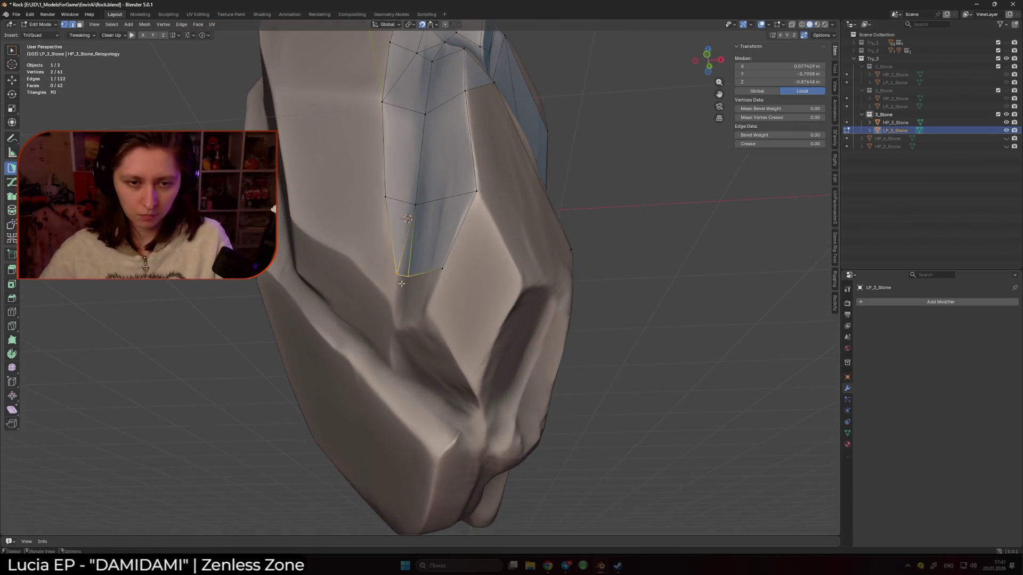
left_click(394, 293, "ctrl")
left_click_drag(393, 294, 407, 239)
left_click_drag(397, 276, 368, 277)
middle_click_drag(381, 259, 373, 243)
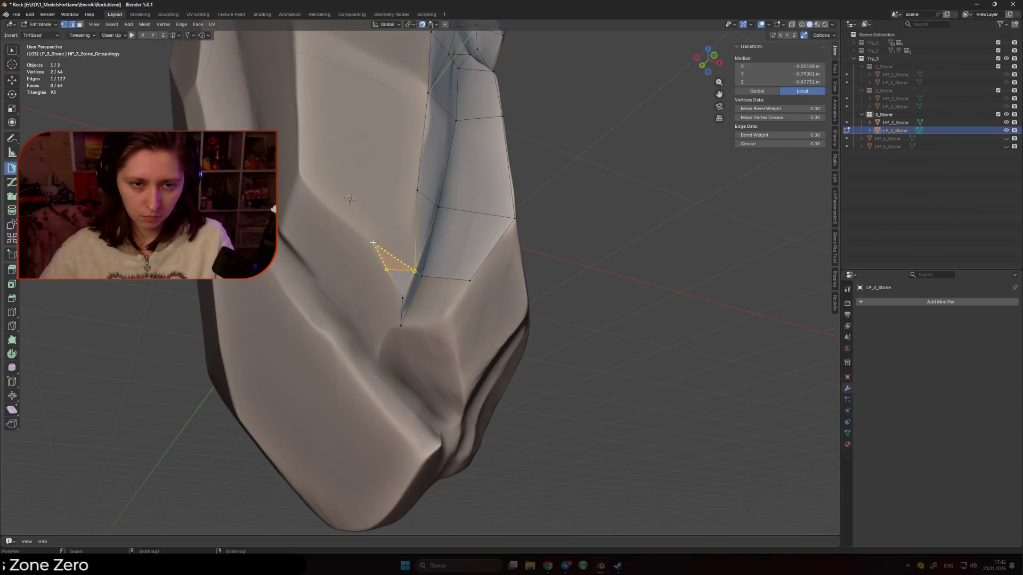
Cover the broad front face with a quad and triangles, connecting to an existing vertex and adjusting a corner.
left_click(415, 190)
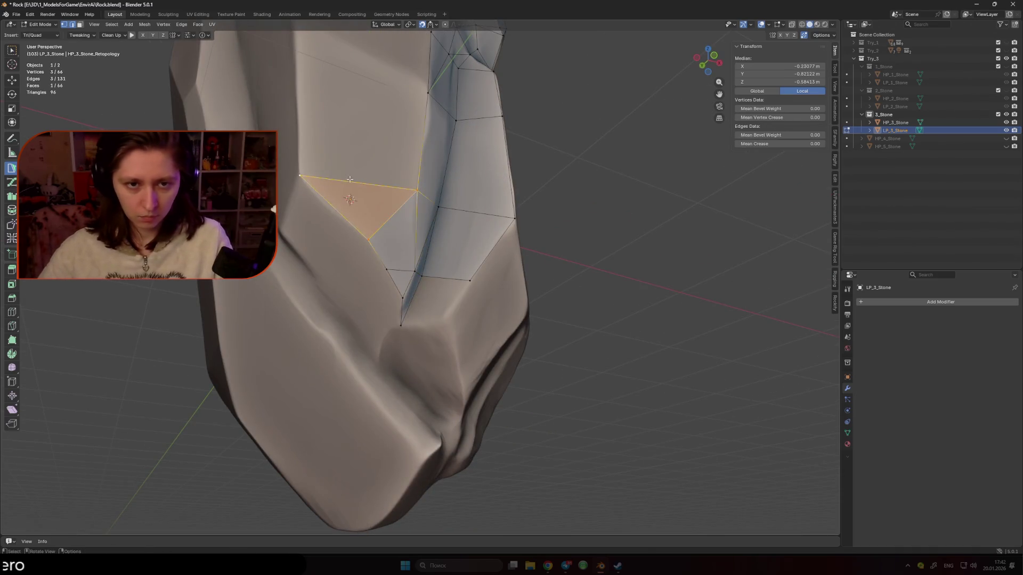
left_click(349, 179)
middle_click_drag(298, 57, 323, 186, "shift")
left_click(429, 199)
mouse_move(429, 199)
middle_mouse_down()
mouse_move(420, 256)
mouse_move(479, 226)
middle_mouse_up()
left_click(420, 256)
left_click(479, 226)
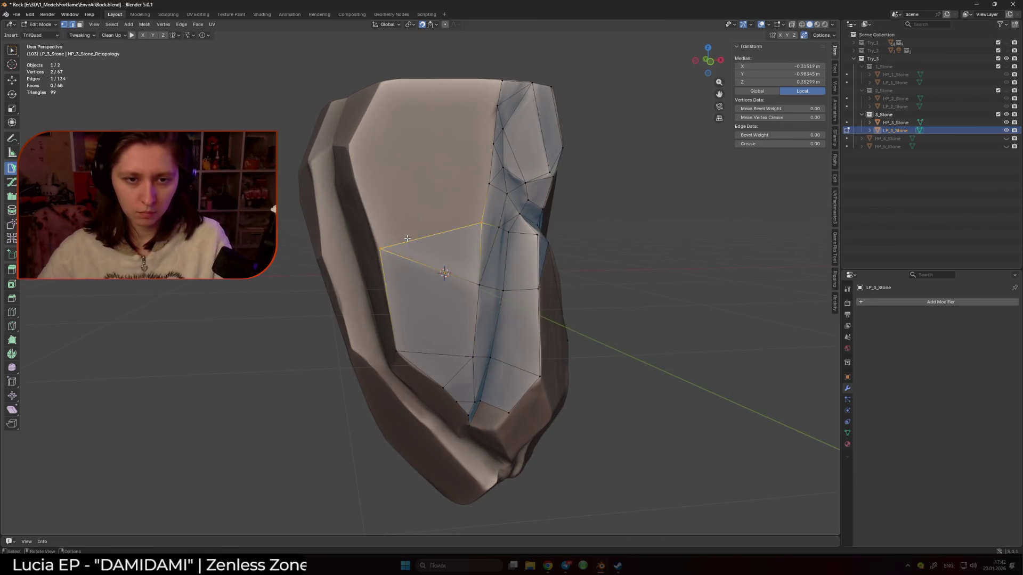
left_click(350, 156)
middle_click_drag(350, 156, 418, 313)
left_click(398, 245)
left_click_drag(419, 313, 421, 317)
Add a triangle at the top of the front face off its top edge.
middle_click_drag(421, 316, 396, 161)
left_click_drag(399, 159, 399, 158)
middle_click_drag(400, 159, 389, 173)
left_click(389, 174)
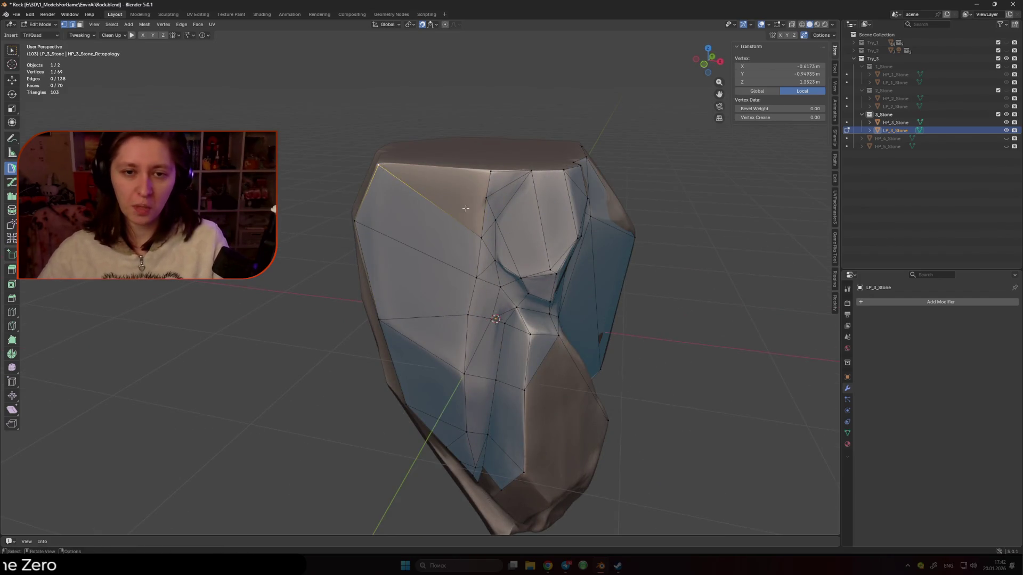
left_click(446, 214)
left_click(491, 173)
mouse_move(491, 173)
middle_mouse_down()
mouse_move(376, 240)
mouse_move(485, 227)
middle_mouse_up()
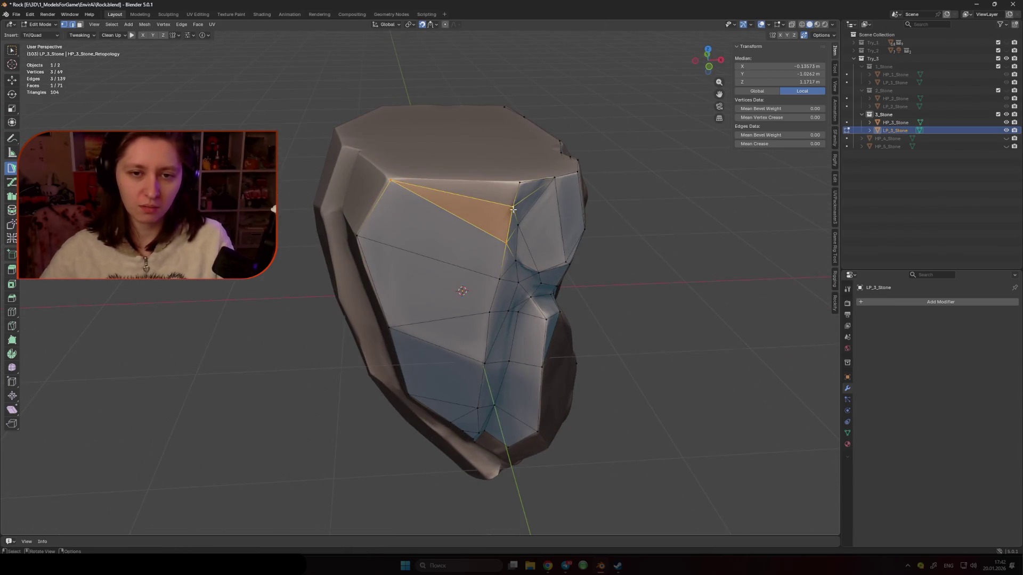
Add a triangle near the top, undo it with Ctrl+Z, and refill that triangle correctly.
mouse_move(522, 182)
middle_mouse_down()
mouse_move(470, 221)
mouse_move(448, 213)
mouse_move(538, 237)
mouse_move(576, 226)
mouse_move(406, 211)
mouse_move(427, 210)
middle_mouse_up()
left_click(465, 217)
left_click(416, 224)
key("ctrl+z")
scroll(436, 210, "up", 5)
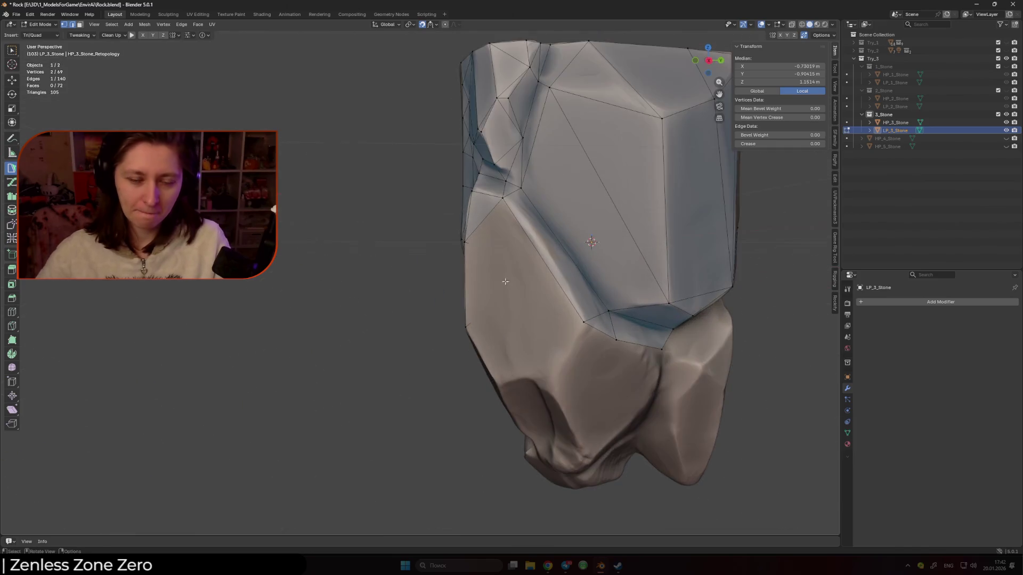
left_click(517, 287)
Add another triangle to fill the remaining gap and pick a lower border edge to continue from.
middle_click_drag(517, 287, 400, 270)
mouse_move(509, 284)
middle_mouse_down()
mouse_move(472, 271)
mouse_move(485, 289)
mouse_move(411, 301)
mouse_move(421, 261)
mouse_move(564, 297)
mouse_move(517, 286)
mouse_move(418, 216)
mouse_move(372, 229)
middle_mouse_up()
left_click(513, 287)
left_click(411, 301)
left_click(420, 260)
left_click(405, 279)
left_click_drag(384, 245, 386, 248)
Merge a vertex into its neighbour, add a vertex at the rock's lower end and pull it onto the crease.
mouse_move(386, 248)
middle_mouse_down()
mouse_move(439, 254)
mouse_move(419, 258)
middle_mouse_up()
left_click(419, 257, "shift")
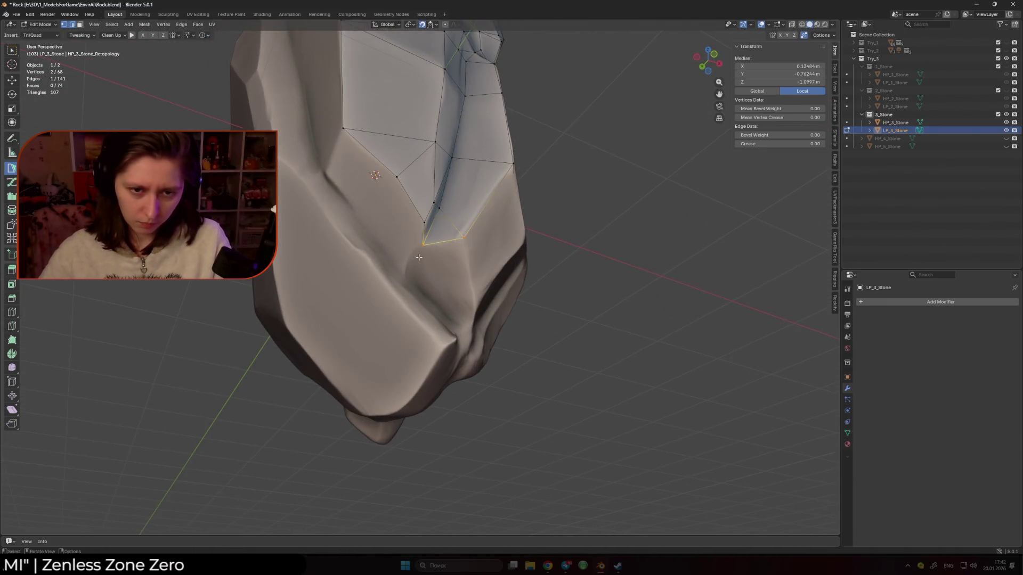
left_click_drag(408, 283, 407, 282)
left_click(457, 309)
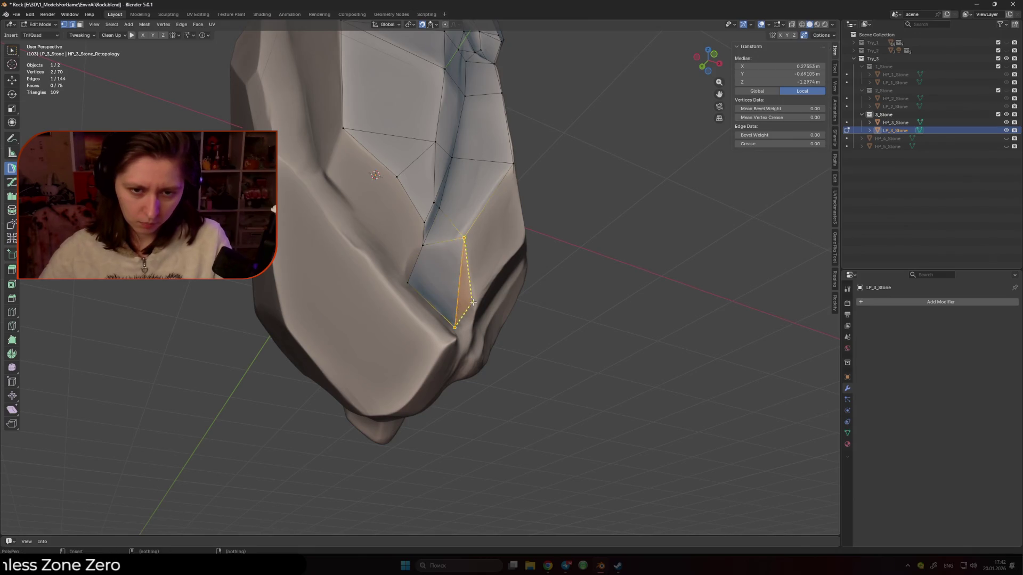
middle_click_drag(472, 327, 421, 314)
left_click(404, 310)
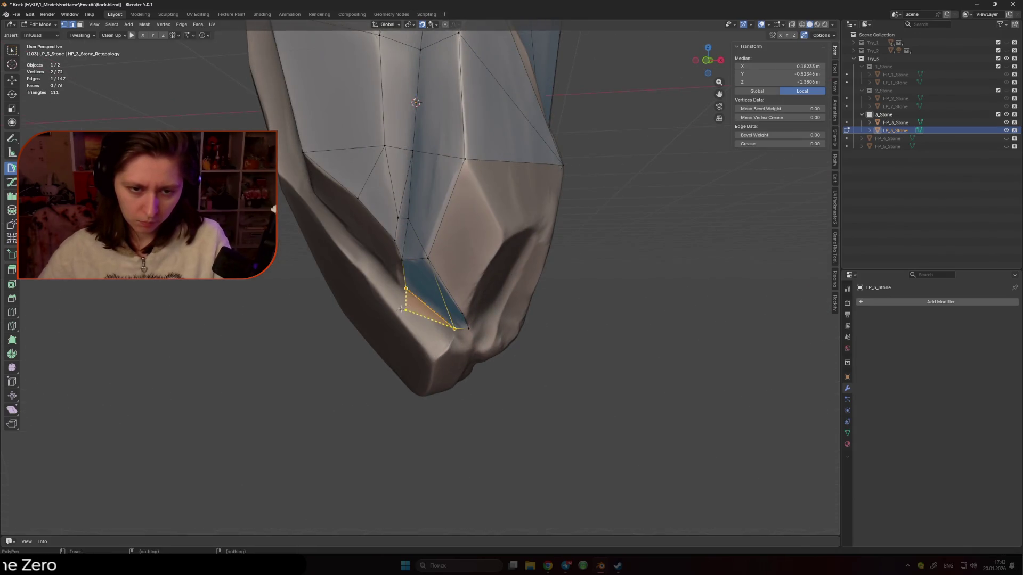
left_click(434, 363)
middle_click_drag(435, 363, 356, 222)
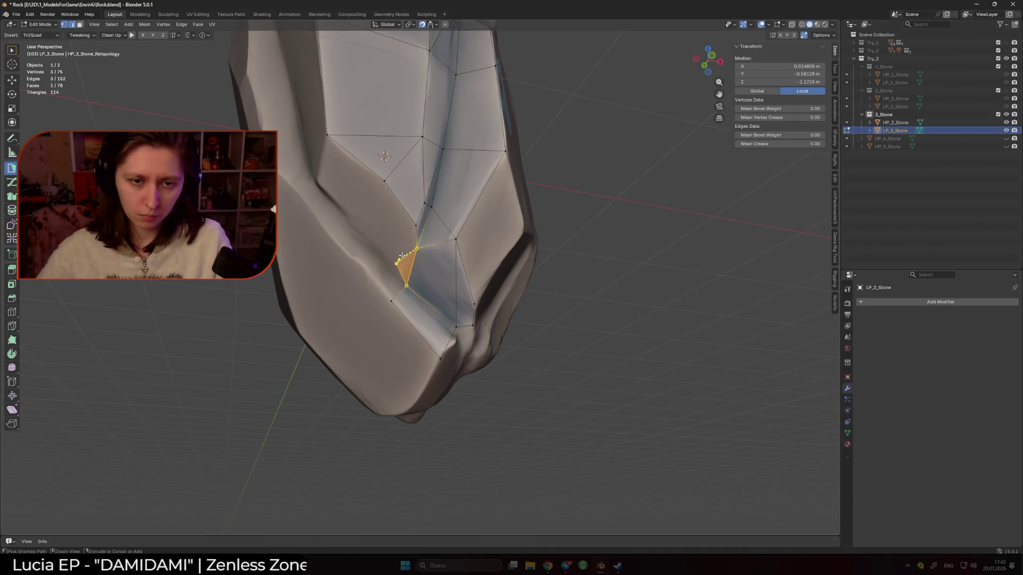
left_click_drag(398, 266, 388, 271)
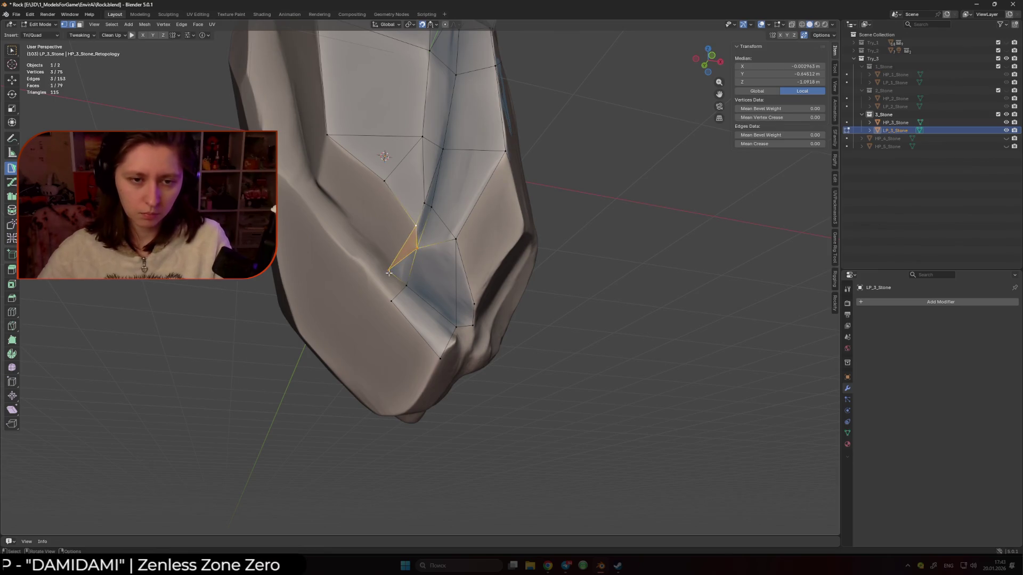
Build triangles from that vertex extending left of the crease toward the upper left.
left_click(385, 181)
left_click(317, 183)
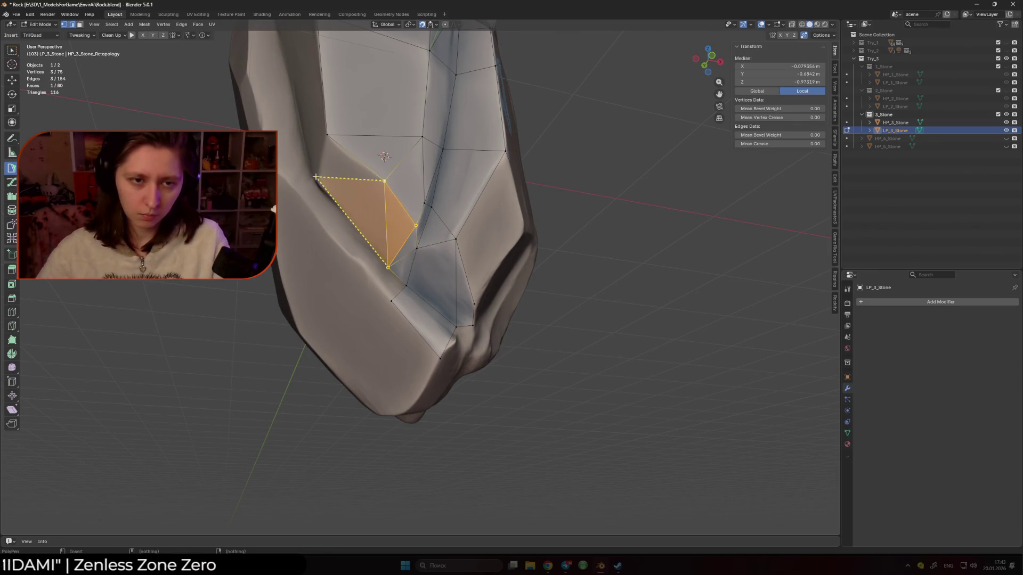
left_click(327, 136)
middle_click_drag(327, 138, 397, 286)
left_click(396, 286)
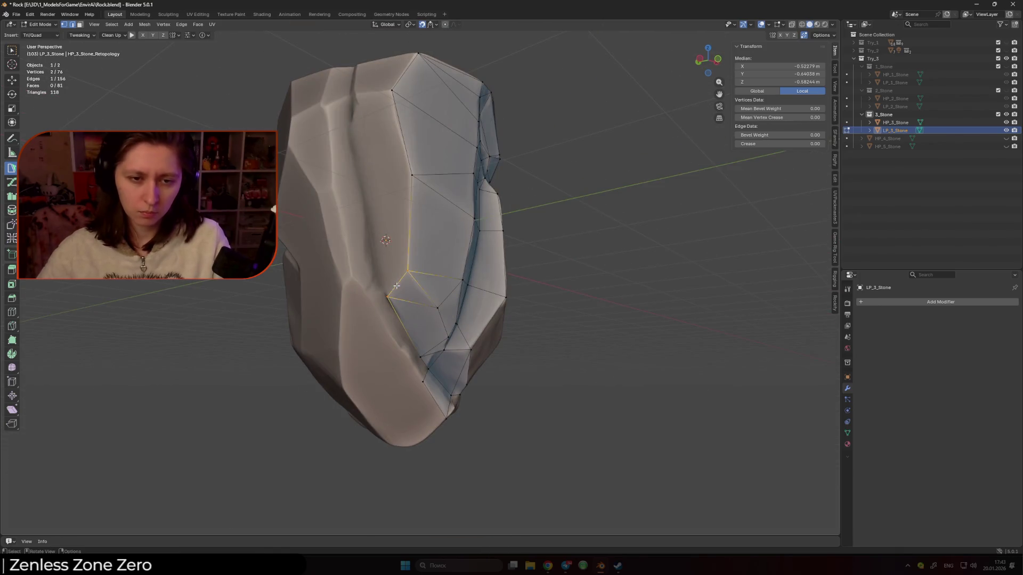
Add a triangle and faces along the border edge, reaching toward the top rim.
left_click(365, 188, "ctrl")
middle_click_drag(406, 173, 412, 279)
left_click(412, 278)
left_click(389, 235, "ctrl")
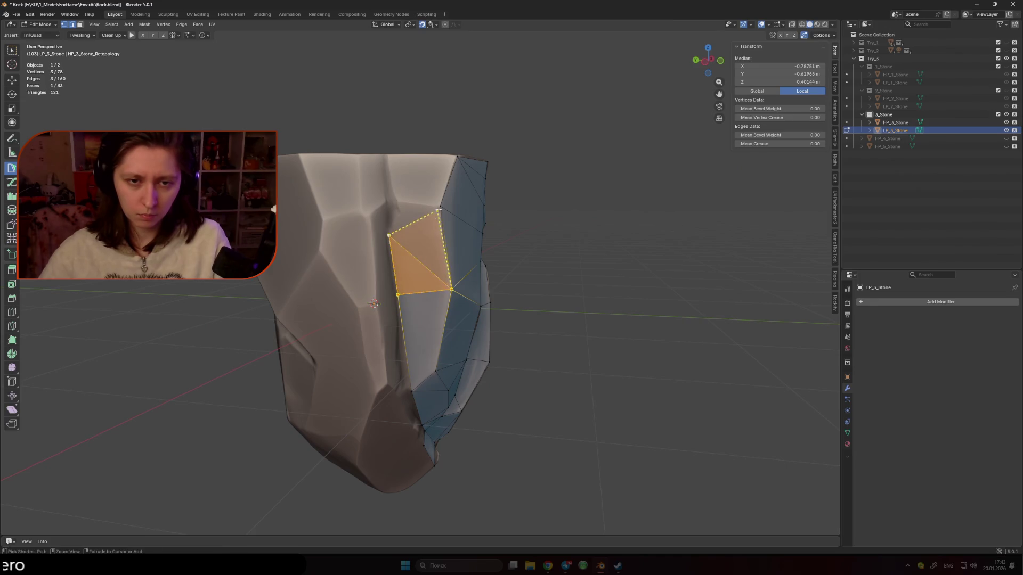
left_click(400, 204, "ctrl")
middle_click_drag(424, 207, 421, 306)
left_click(421, 305)
left_click(388, 268, "ctrl")
Build a triangle and a quad from a side vertex, then a triangle at the top corner.
mouse_move(388, 268)
middle_mouse_down()
mouse_move(415, 293)
mouse_move(378, 287)
middle_mouse_up()
left_click(415, 293)
left_click(375, 286, "ctrl")
left_click(375, 215, "ctrl")
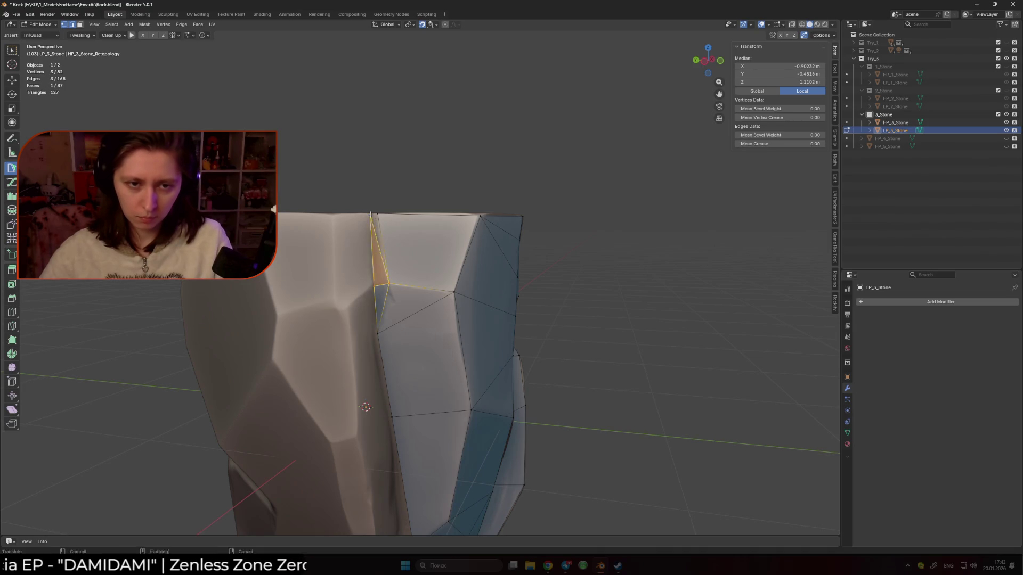
mouse_move(374, 287)
middle_mouse_down()
mouse_move(403, 286)
mouse_move(341, 250)
middle_mouse_up()
left_click(323, 237, "ctrl")
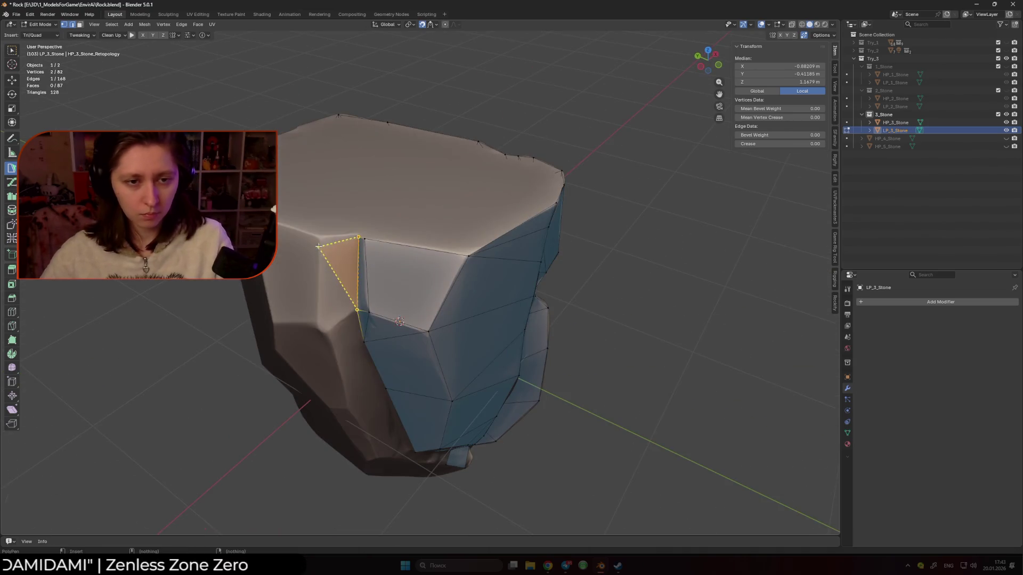
Place new vertices on the rock surface beside the upper-left crease and move the quad's lower vertex up.
left_click(319, 327, "ctrl")
middle_click_drag(319, 327, 383, 293)
left_click_drag(385, 291, 386, 293, "ctrl")
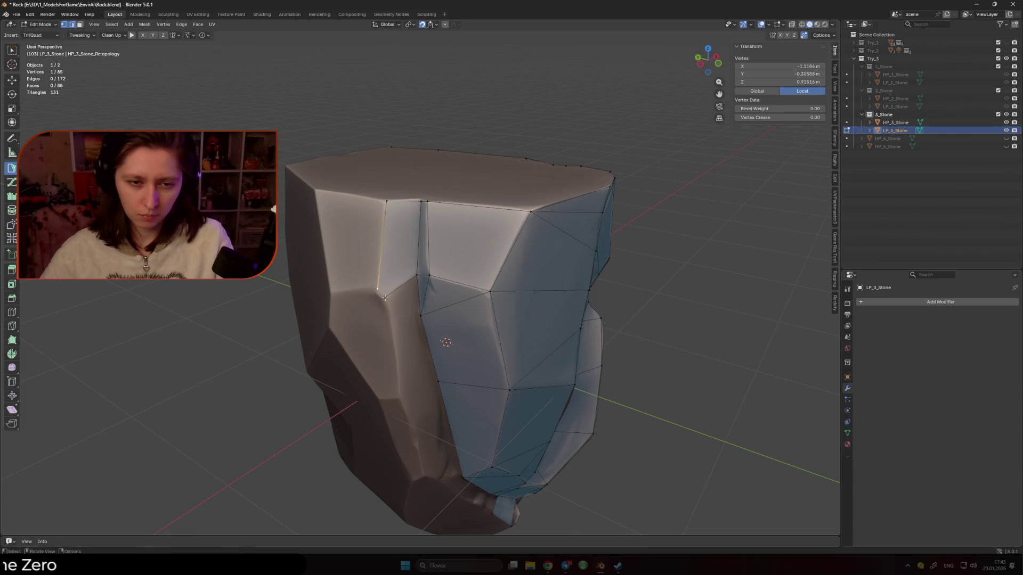
middle_click_drag(391, 294, 386, 298)
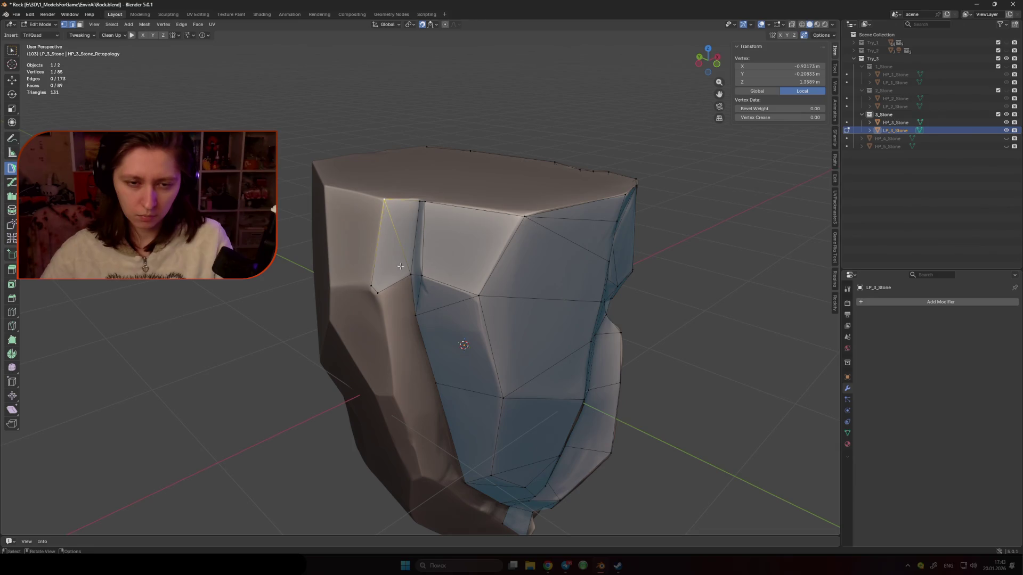
left_click(376, 290, "shift")
middle_click_drag(376, 291, 393, 315)
left_click_drag(395, 321, 382, 284)
left_click(419, 309, "shift")
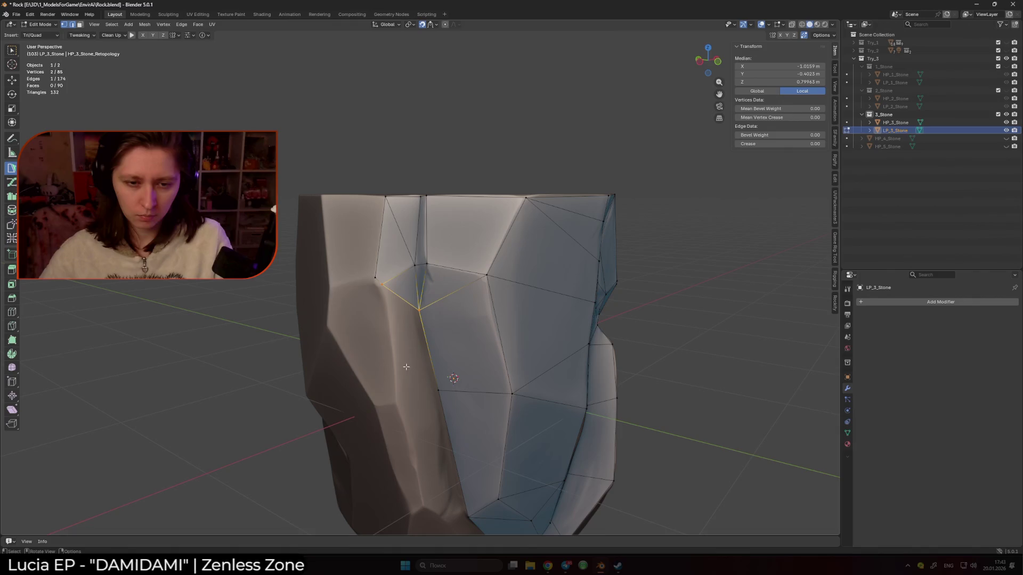
Add a triangle lower on the front crease, then a quad merged onto the existing vertex.
left_click(433, 365, "ctrl")
left_click_drag(433, 365, 393, 360)
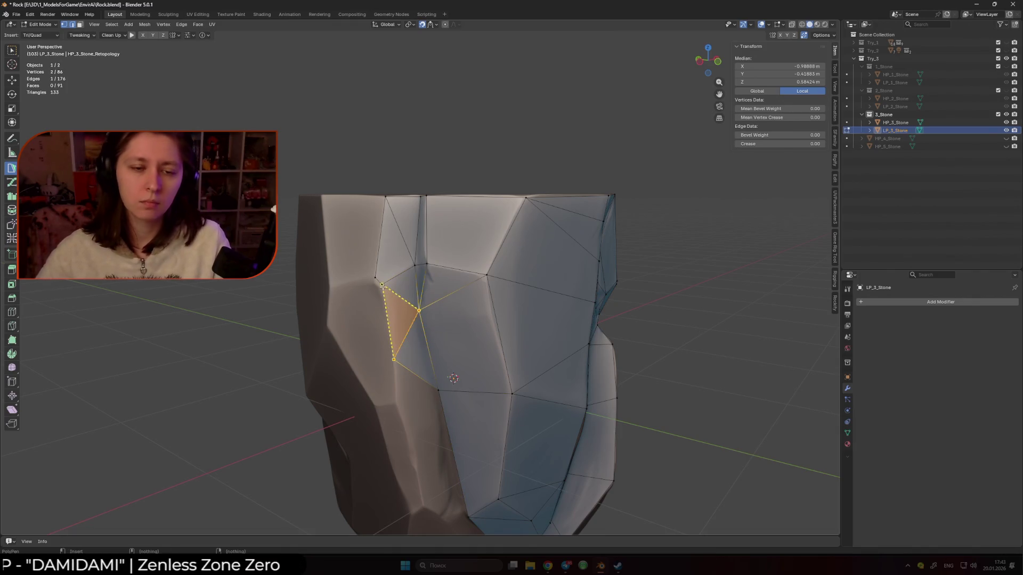
mouse_move(391, 287)
middle_mouse_down()
mouse_move(432, 368)
mouse_move(398, 251)
middle_mouse_up()
left_click(432, 371)
left_click(398, 353, "ctrl")
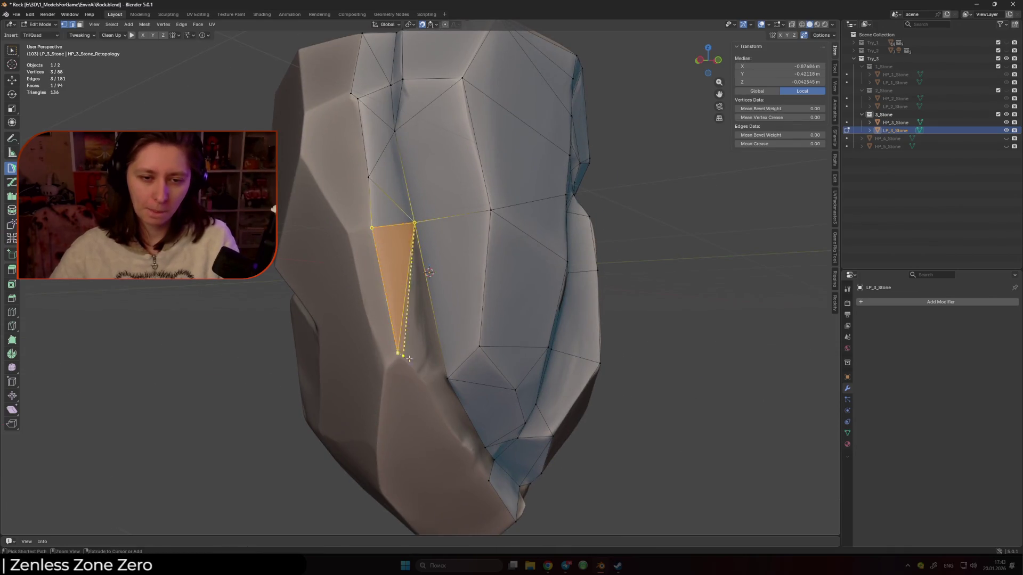
left_click(448, 380, "ctrl")
Add a face to the left of the long vertical crease edge.
mouse_move(448, 380)
middle_mouse_down()
mouse_move(423, 374)
mouse_move(467, 380)
middle_mouse_up()
left_click(433, 375)
left_click(410, 341)
left_click(406, 324)
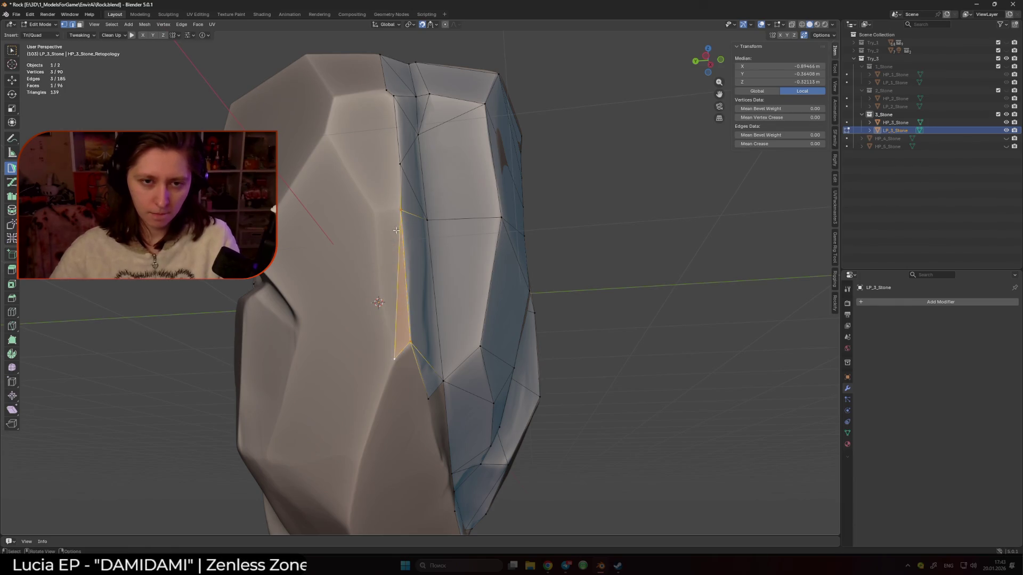
middle_click_drag(389, 219, 404, 274)
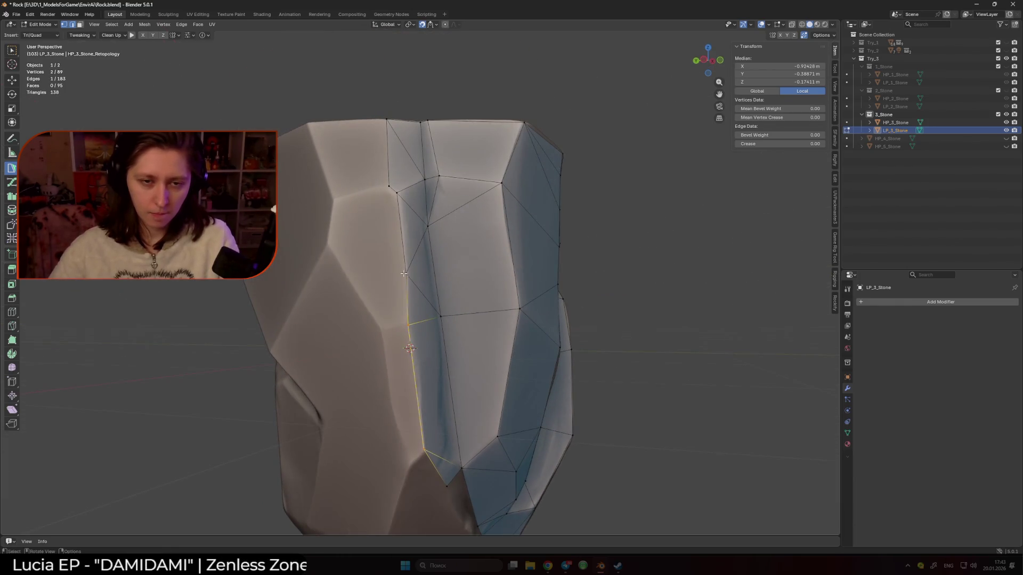
left_click_drag(347, 239, 389, 186, "ctrl")
Fill triangles below the new face's bottom edge, closing them onto existing vertices, reaching 100 faces.
left_click(367, 259)
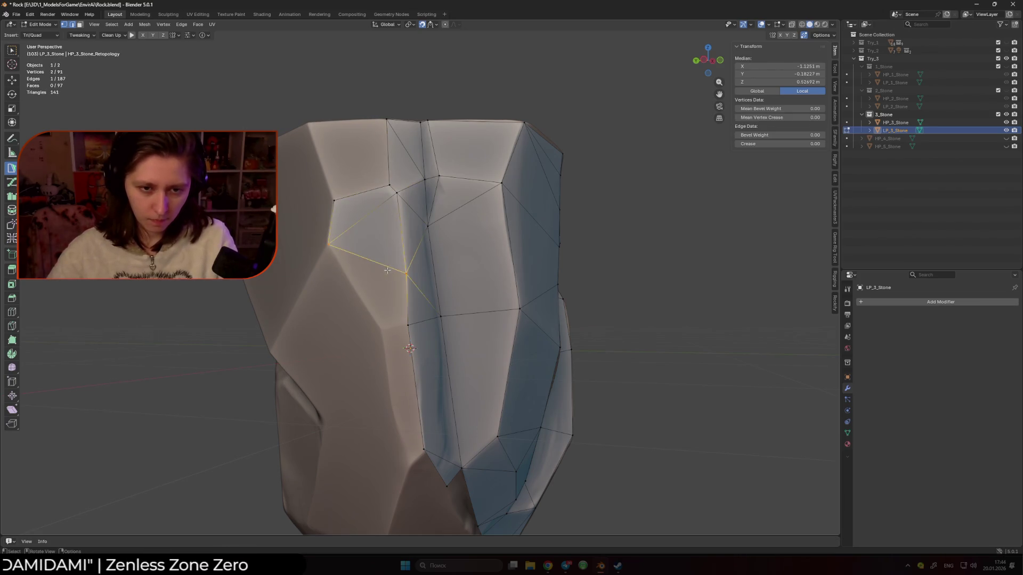
left_click(381, 328, "ctrl")
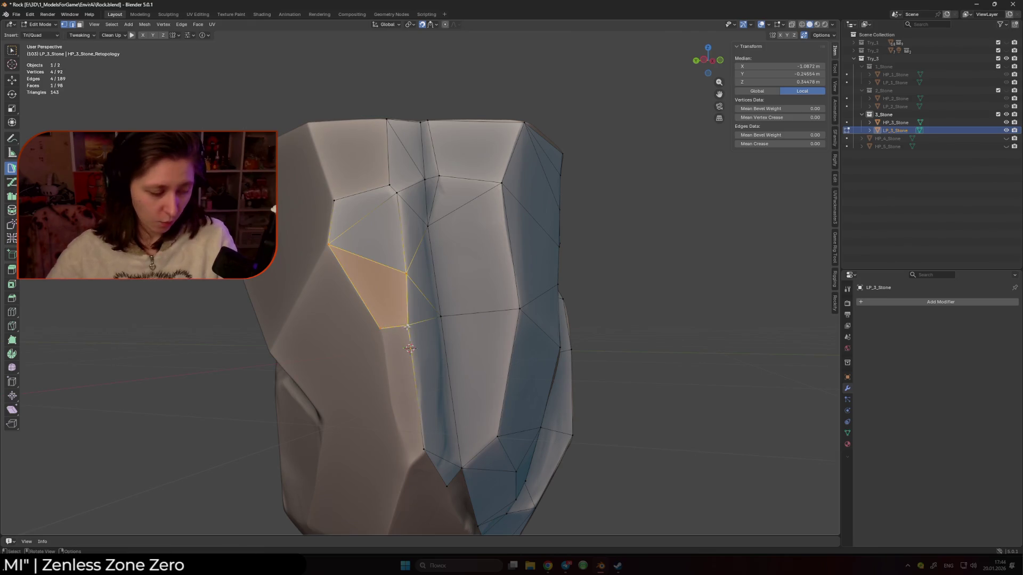
left_click_drag(383, 326, 381, 327)
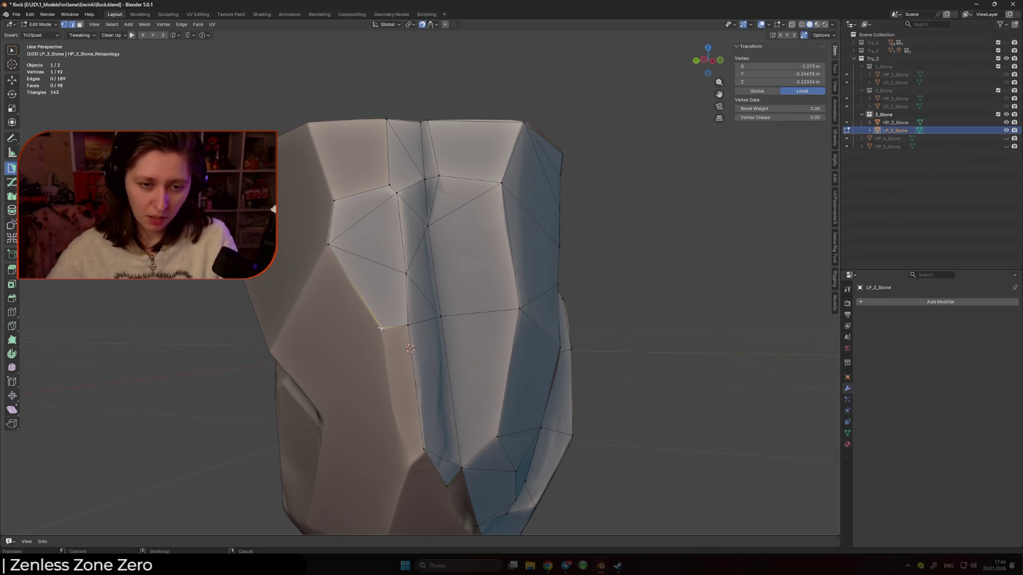
left_click(407, 274)
mouse_move(412, 453)
middle_mouse_down("shift")
mouse_move(428, 312)
mouse_move(418, 288)
middle_mouse_up("shift")
left_click(422, 347, "ctrl")
left_click(438, 333)
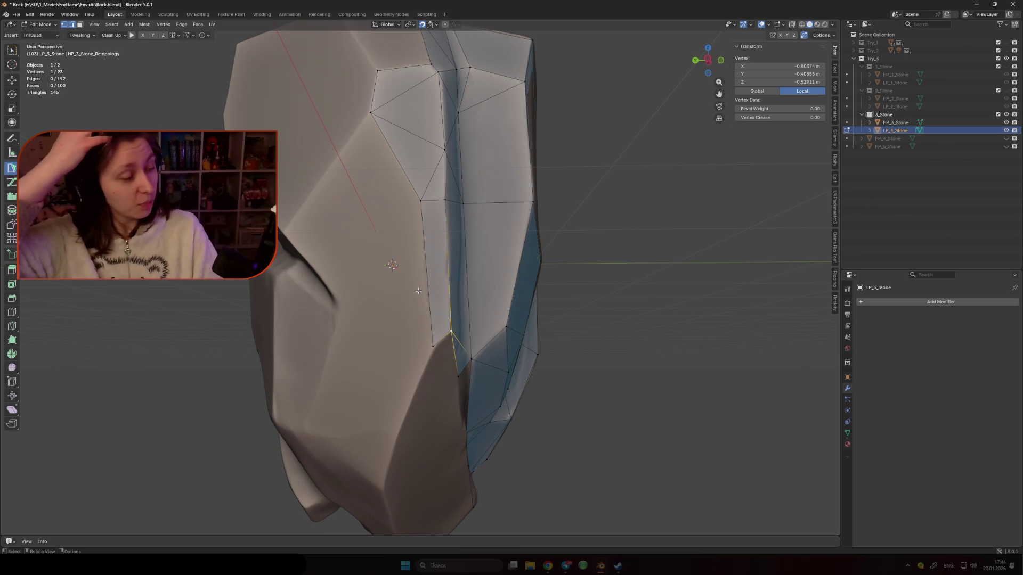
Add triangle faces around the rock's lower front corner, viewed from beneath.
middle_click_drag(457, 358, 431, 321)
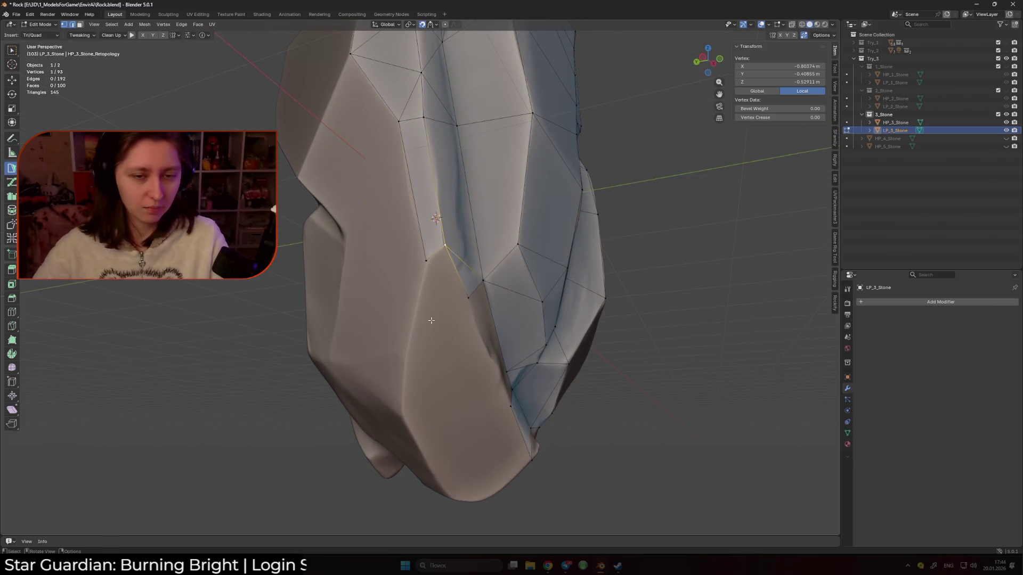
left_click(426, 260)
mouse_move(427, 260)
middle_mouse_down()
mouse_move(419, 299)
mouse_move(449, 313)
mouse_move(426, 303)
mouse_move(401, 234)
middle_mouse_up()
left_click(419, 299, "ctrl")
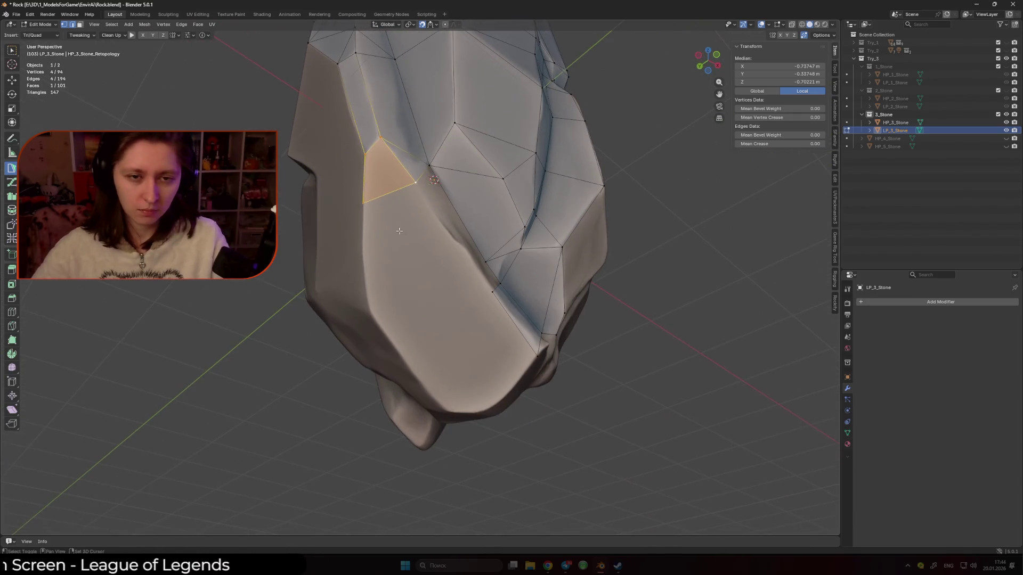
left_click(368, 313, "ctrl")
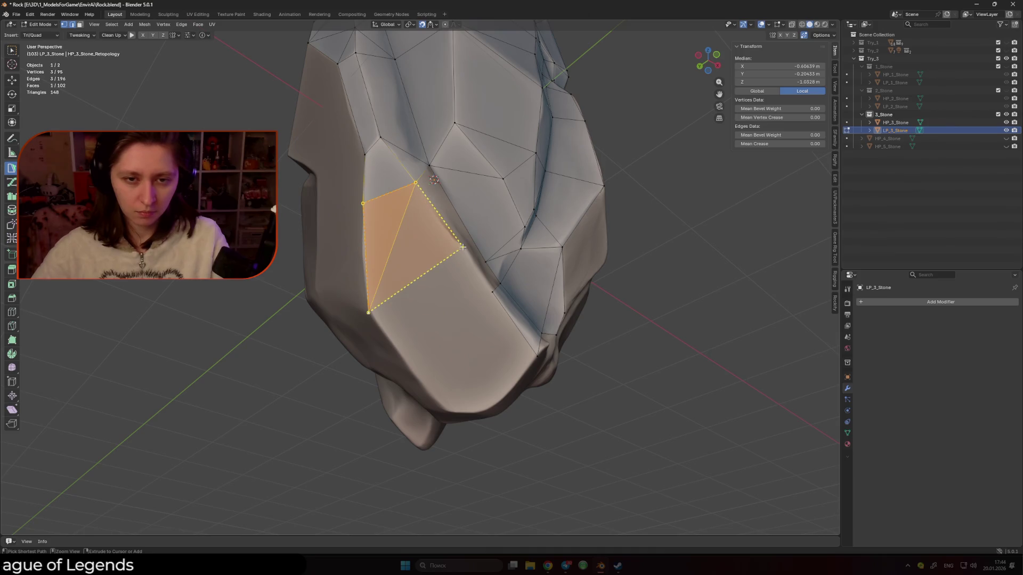
left_click(434, 206, "ctrl")
Add a triangle face on the rock's underside and move its vertex onto the surface.
middle_click_drag(433, 208, 449, 255)
left_click_drag(450, 255, 449, 256)
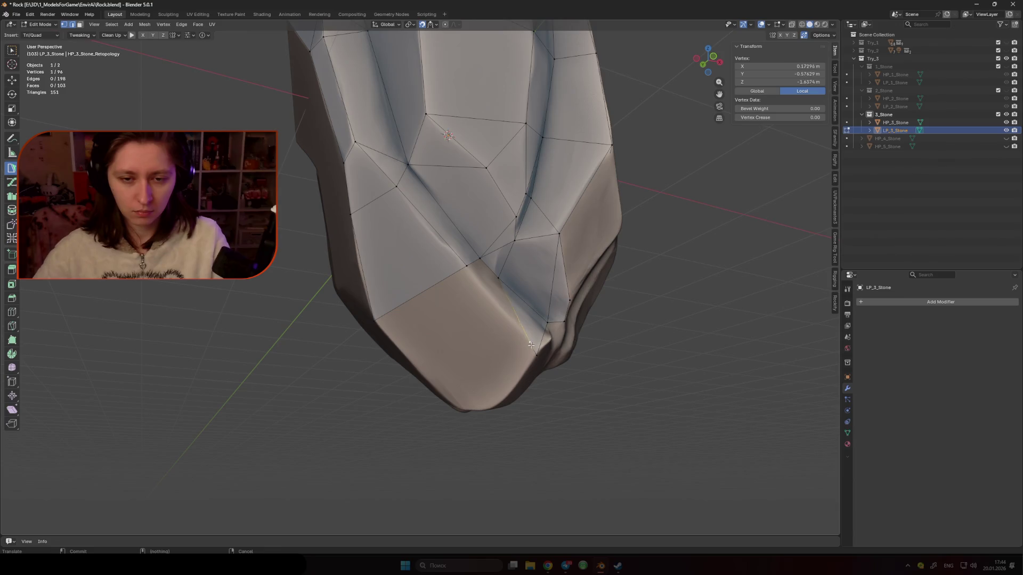
left_click(480, 259, "shift")
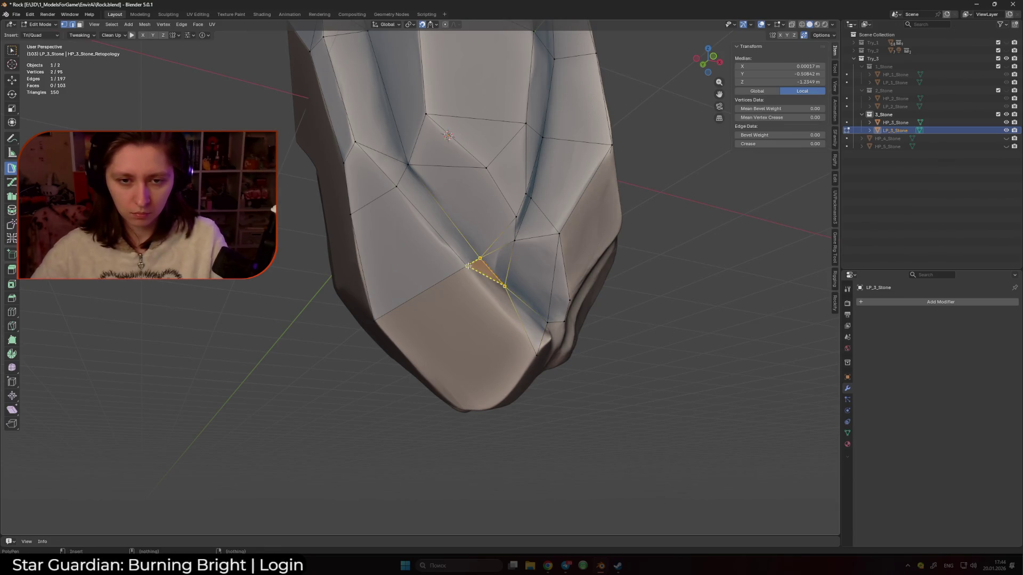
left_click(470, 265, "shift")
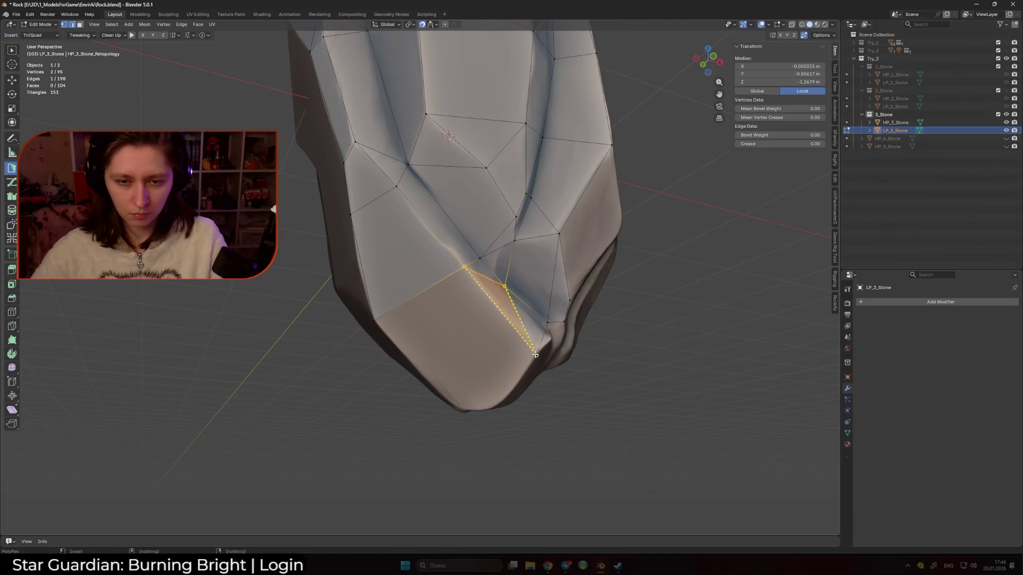
left_click(535, 354, "ctrl")
middle_click_drag(535, 355, 487, 332)
left_click_drag(511, 255, 512, 263)
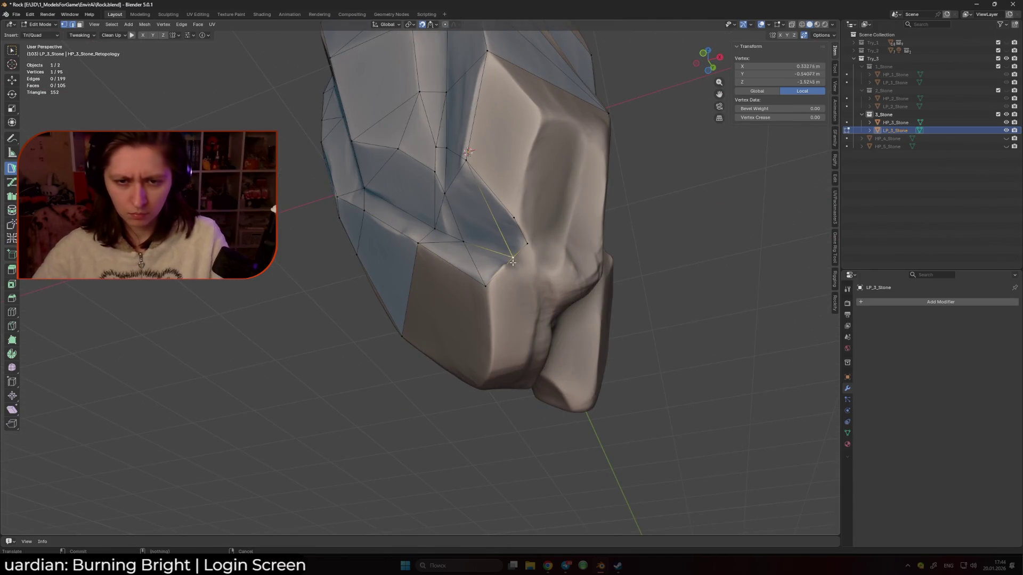
Extend another edge into a new face joined to an existing vertex, reaching 108 faces.
mouse_move(512, 263)
middle_mouse_down()
mouse_move(480, 298)
mouse_move(447, 277)
middle_mouse_up()
left_click(439, 264, "shift")
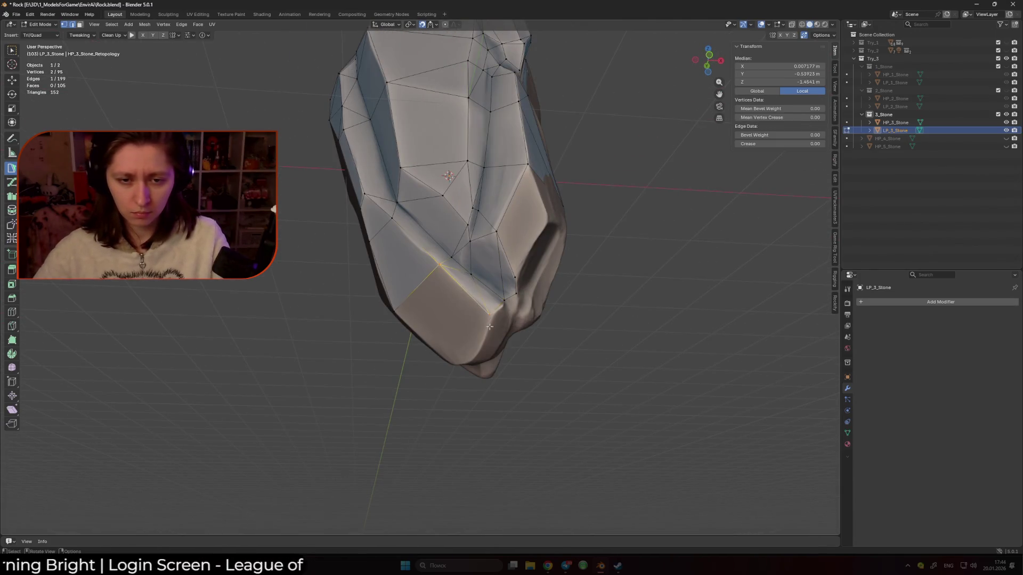
mouse_move(469, 363)
middle_mouse_down()
mouse_move(458, 346)
mouse_move(469, 360)
middle_mouse_up()
left_click_drag(469, 361, 469, 359, "ctrl")
left_click_drag(386, 304, 389, 304, "ctrl")
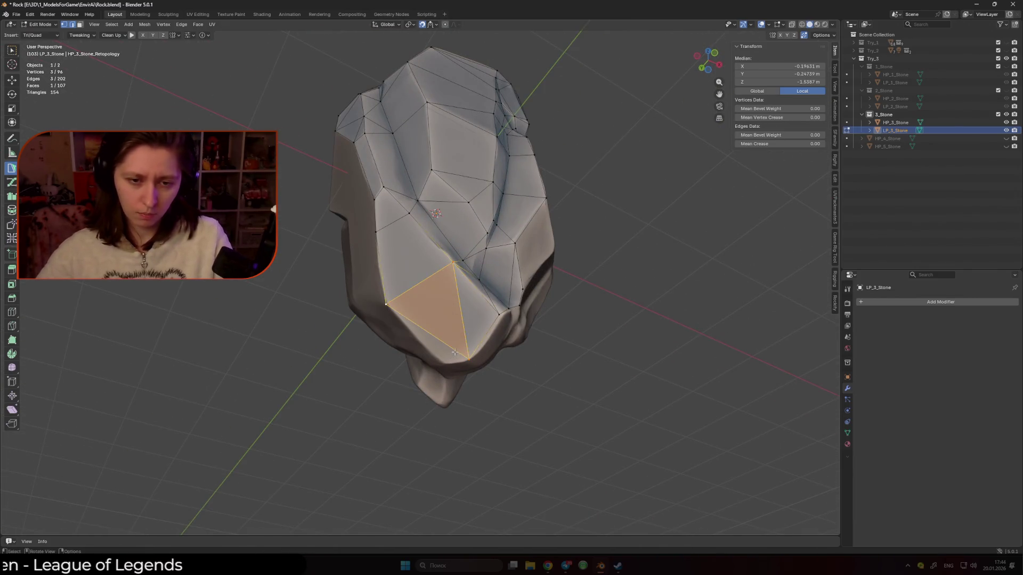
left_click(443, 366, "ctrl")
middle_click_drag(443, 366, 431, 328)
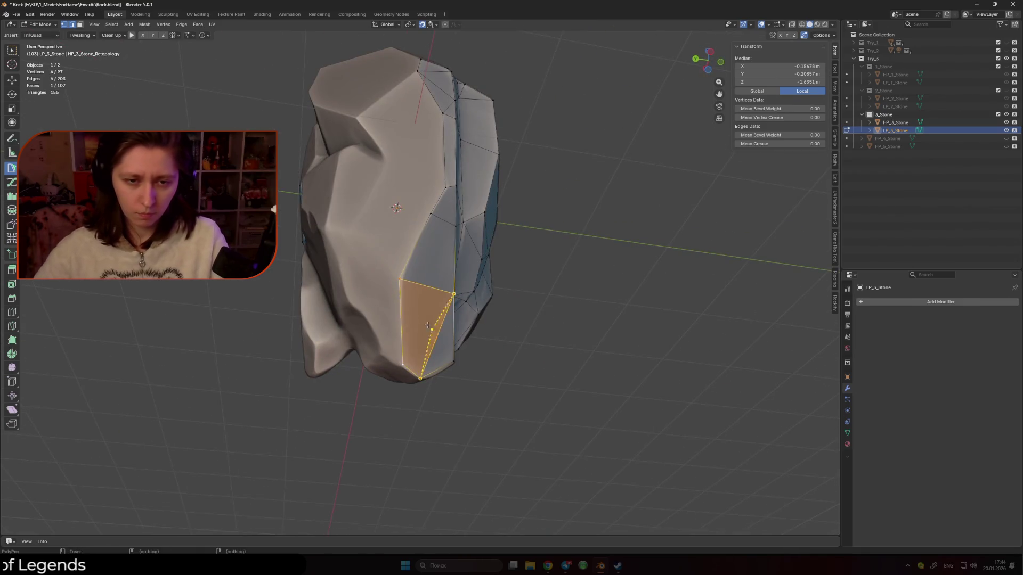
left_click(398, 277)
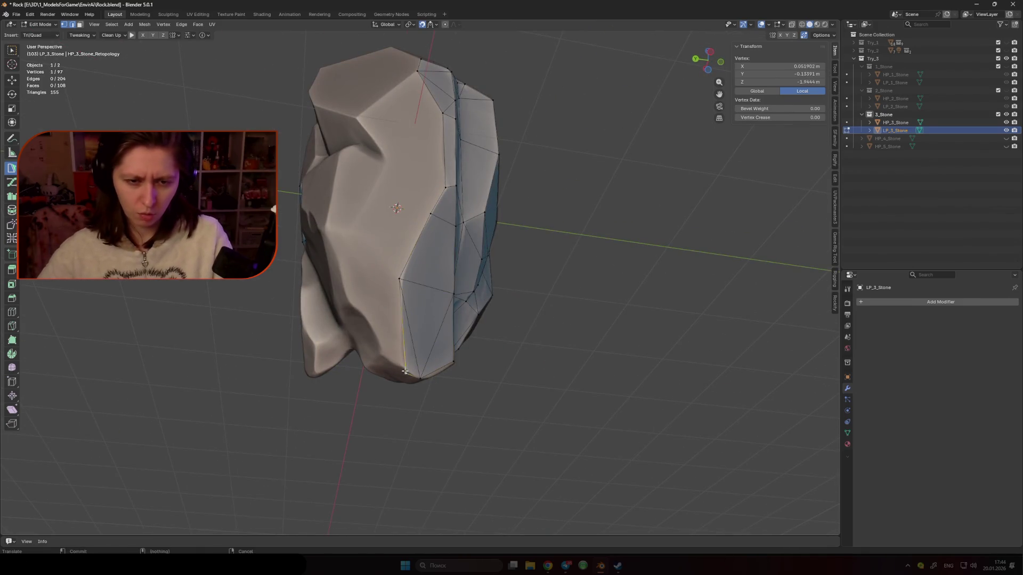